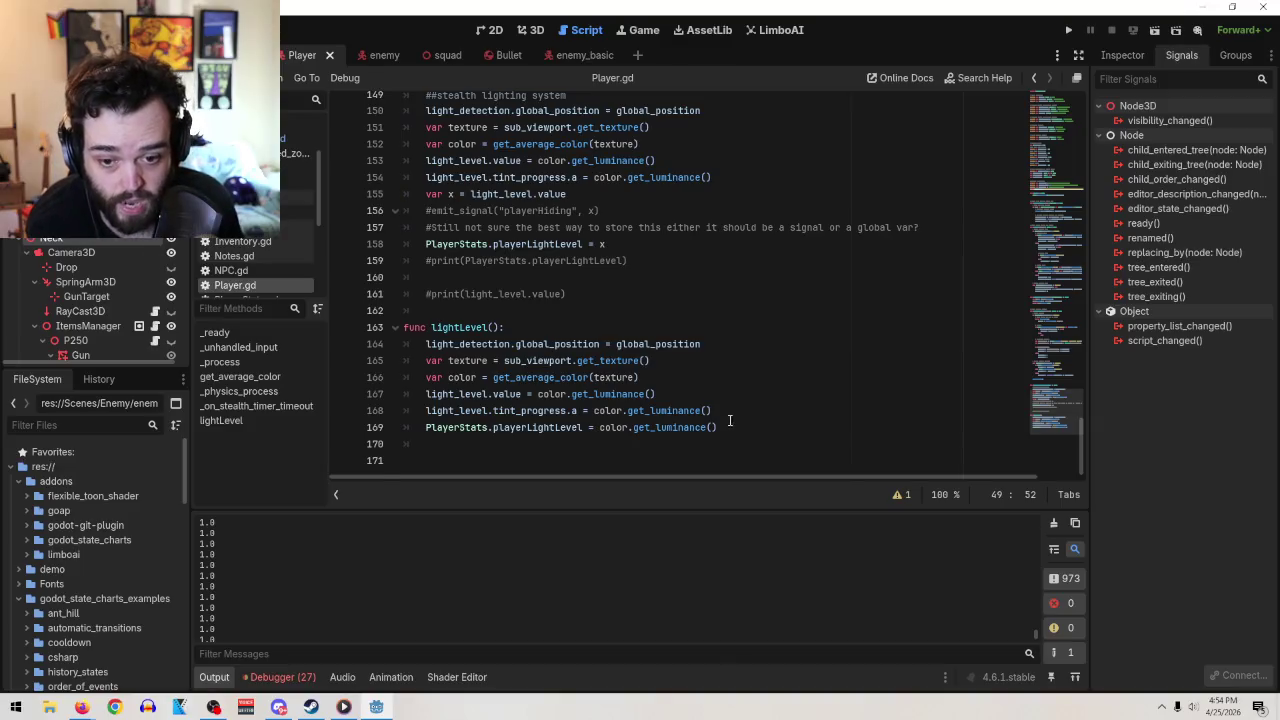
In enemy_basic.gd, change the _process declaration to _physics_process using autocomplete
scroll(730, 421, up, 2)
scroll(730, 420, down, 2)
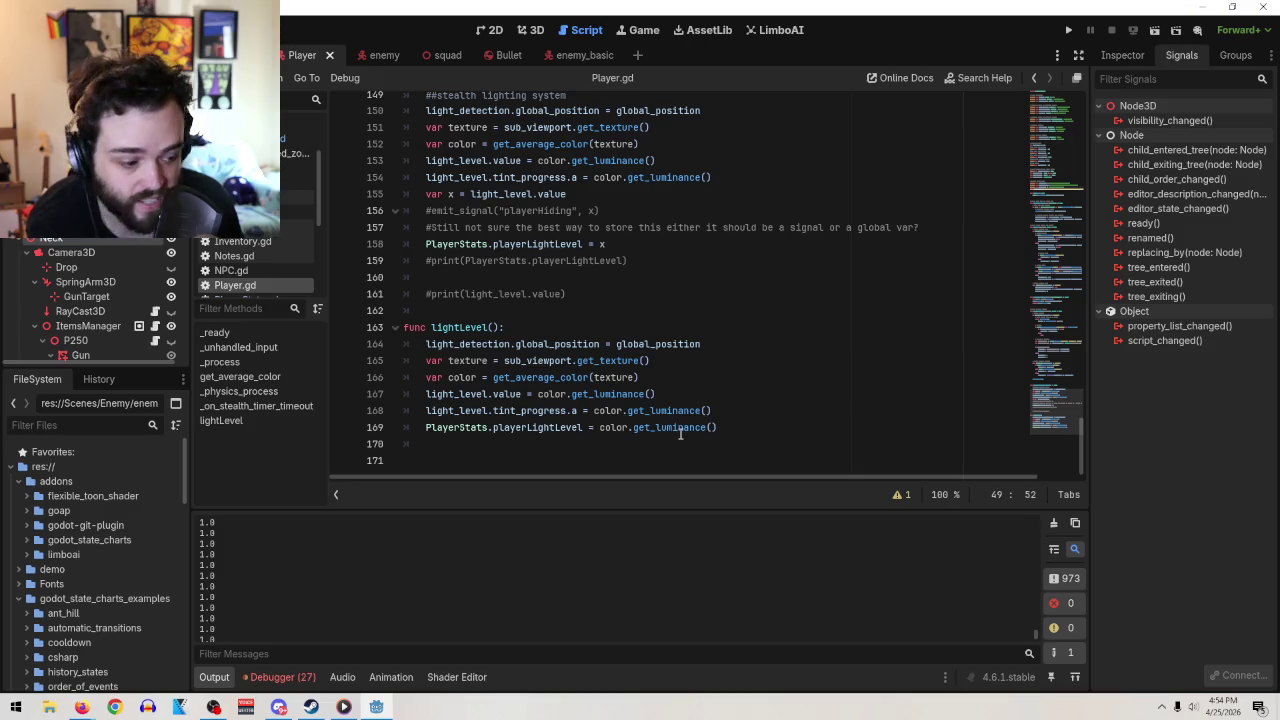
mouse_move(683, 434)
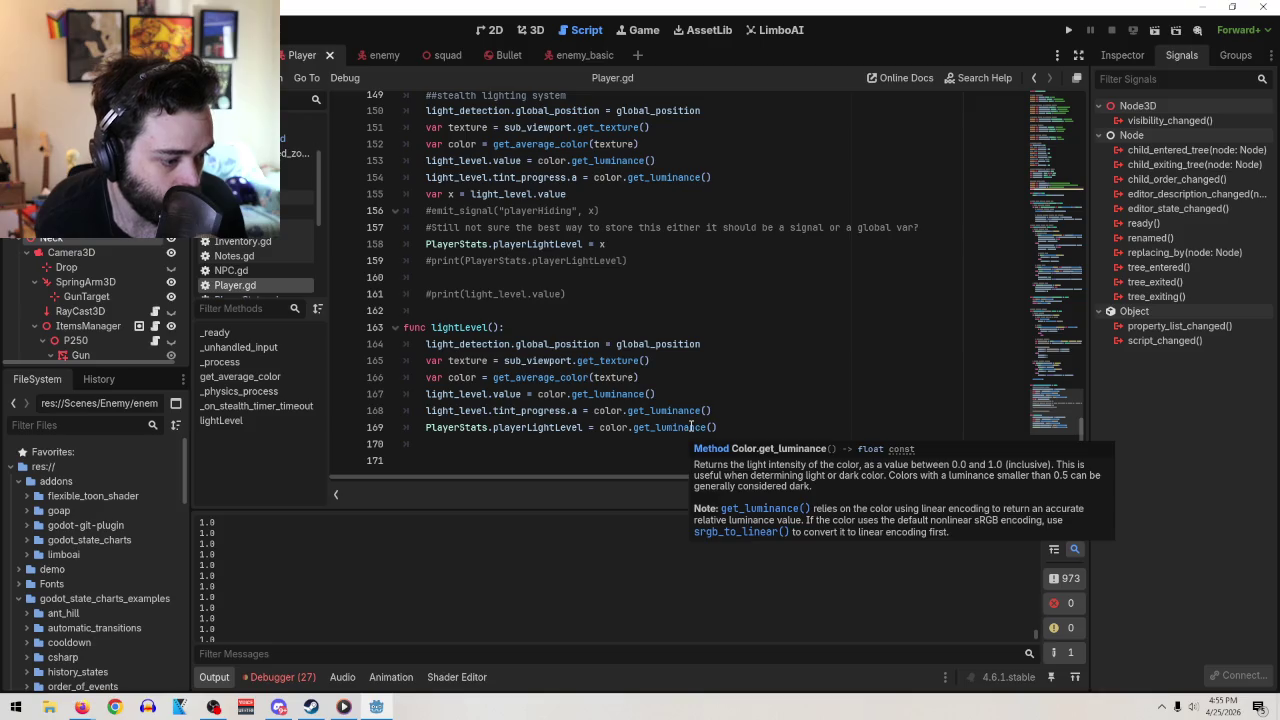
click(567, 55)
mouse_move(657, 270)
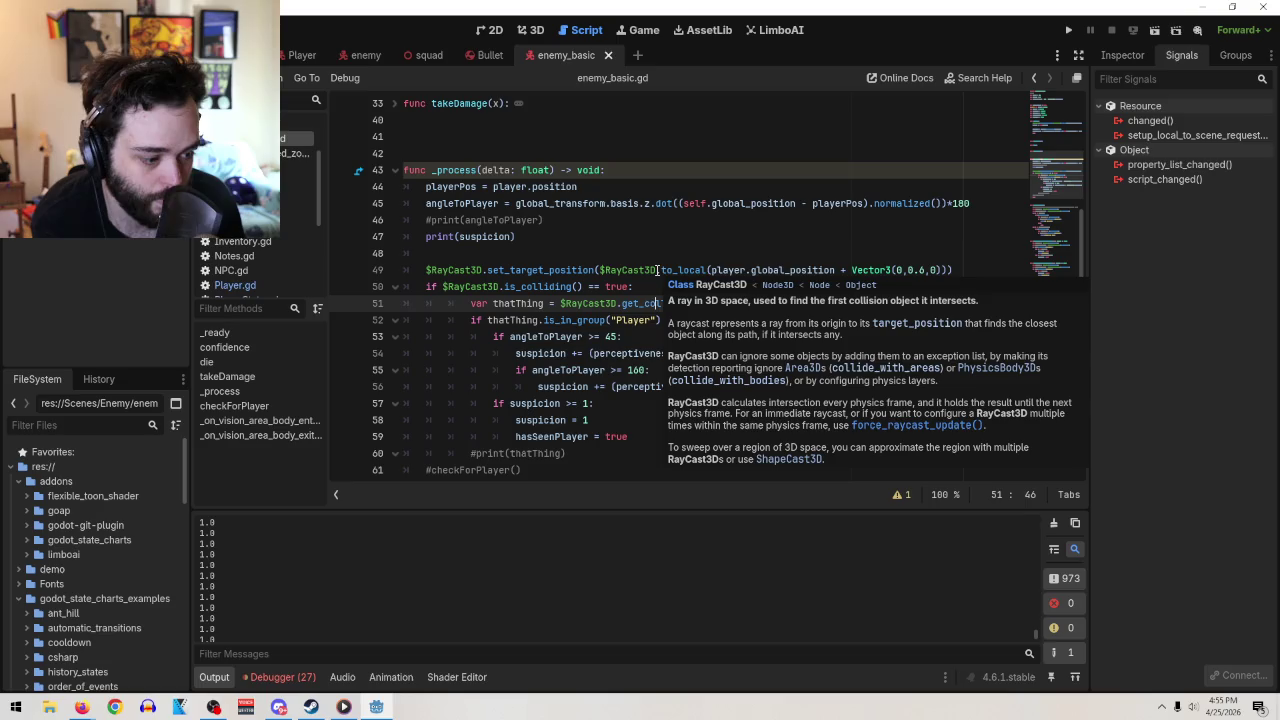
click(428, 169)
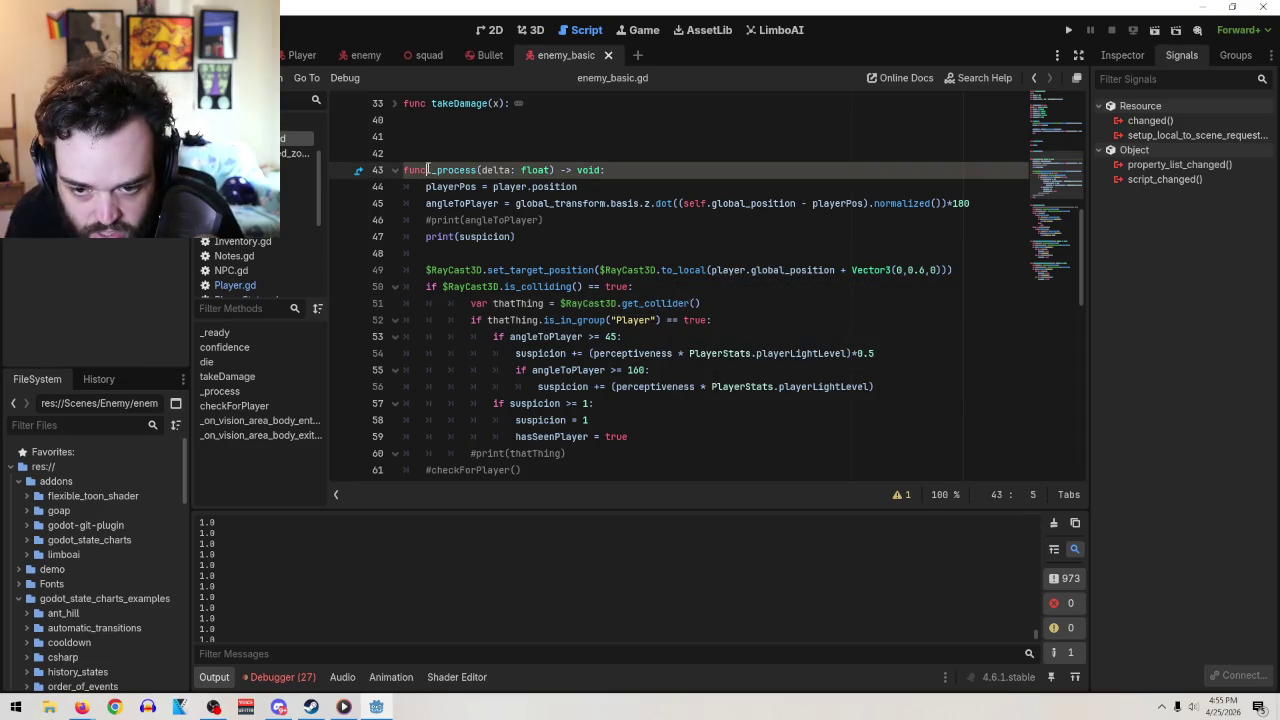
text(_phys)
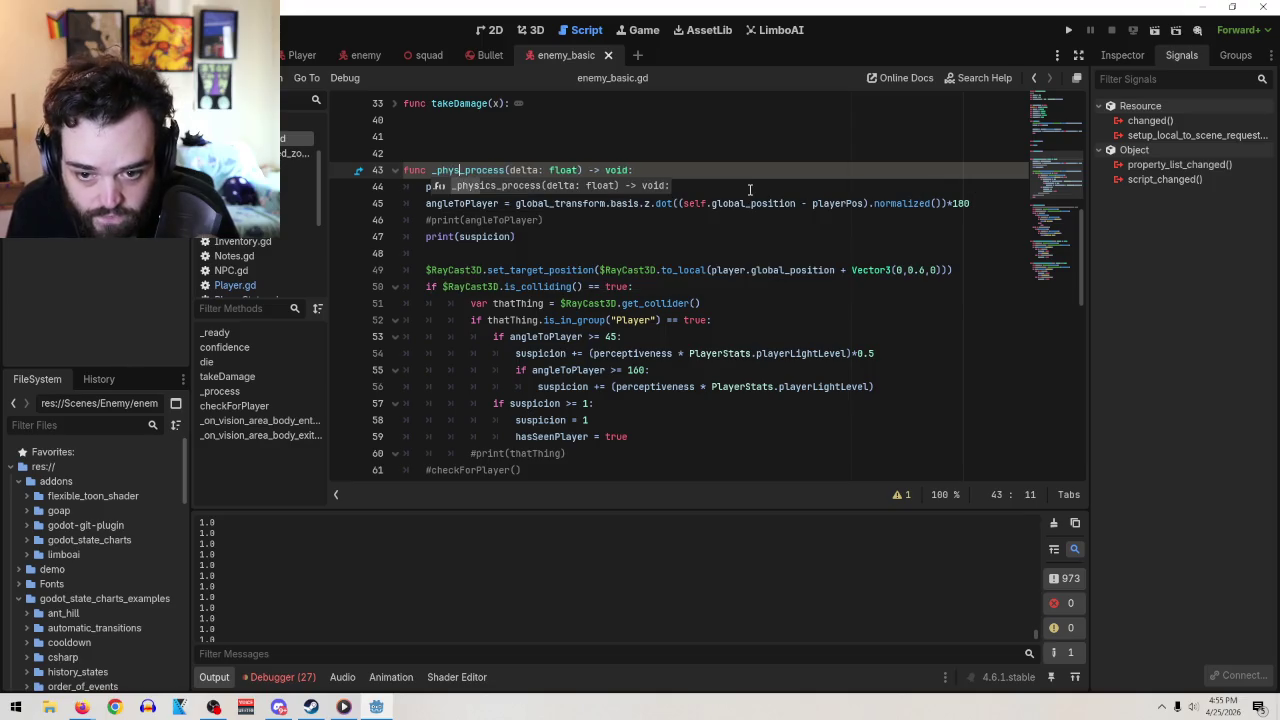
key(Tab)
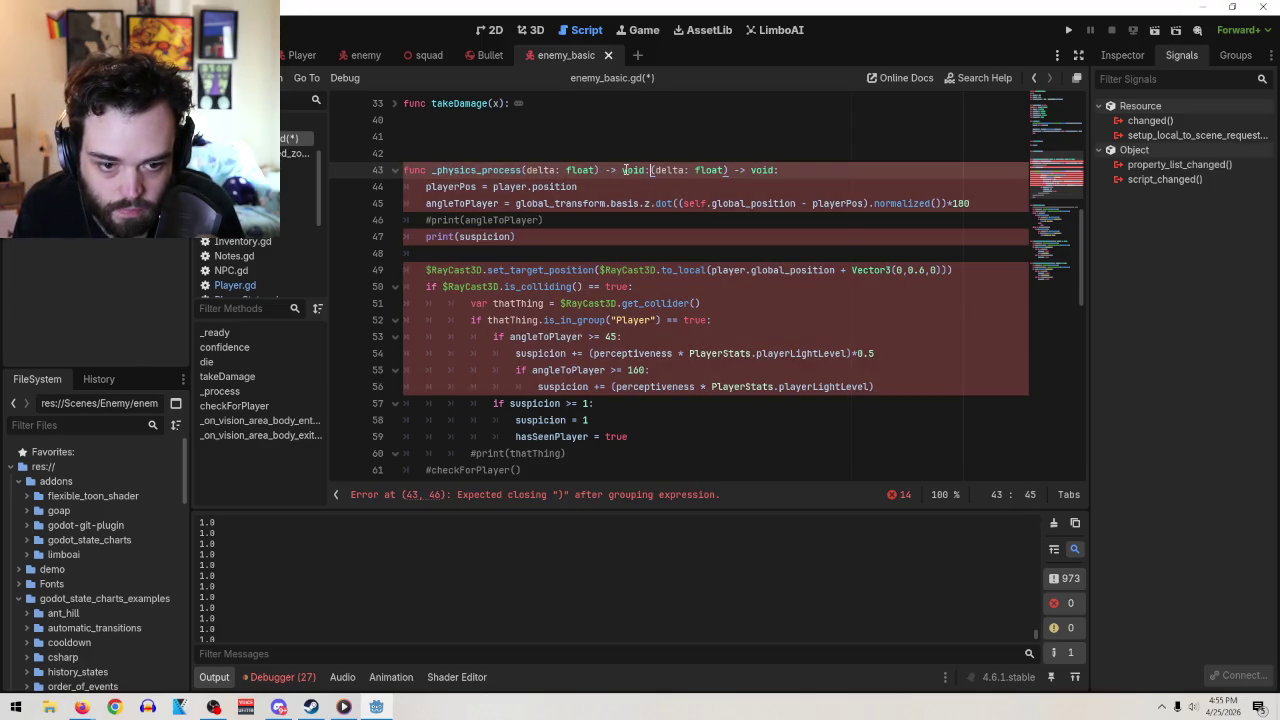
Delete the duplicated parameter list on line 43 and run the current scene
drag(651, 170, 856, 168)
key(BackSpace)
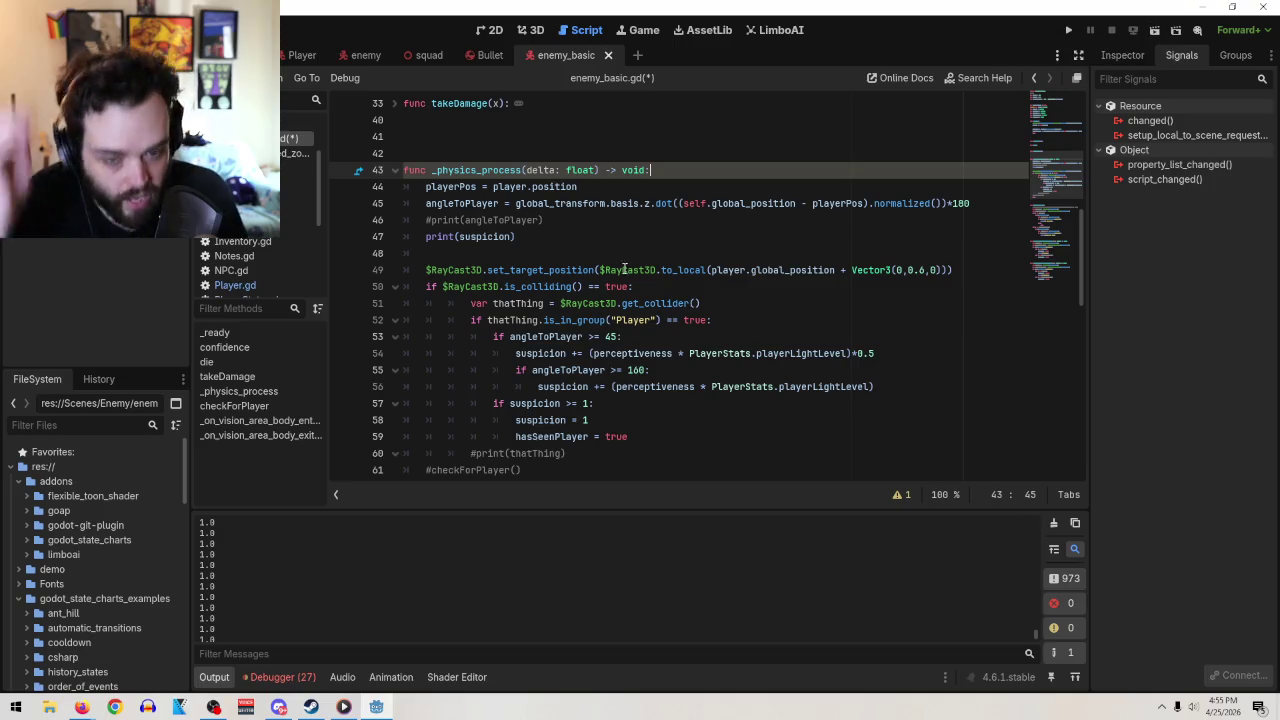
click(592, 238)
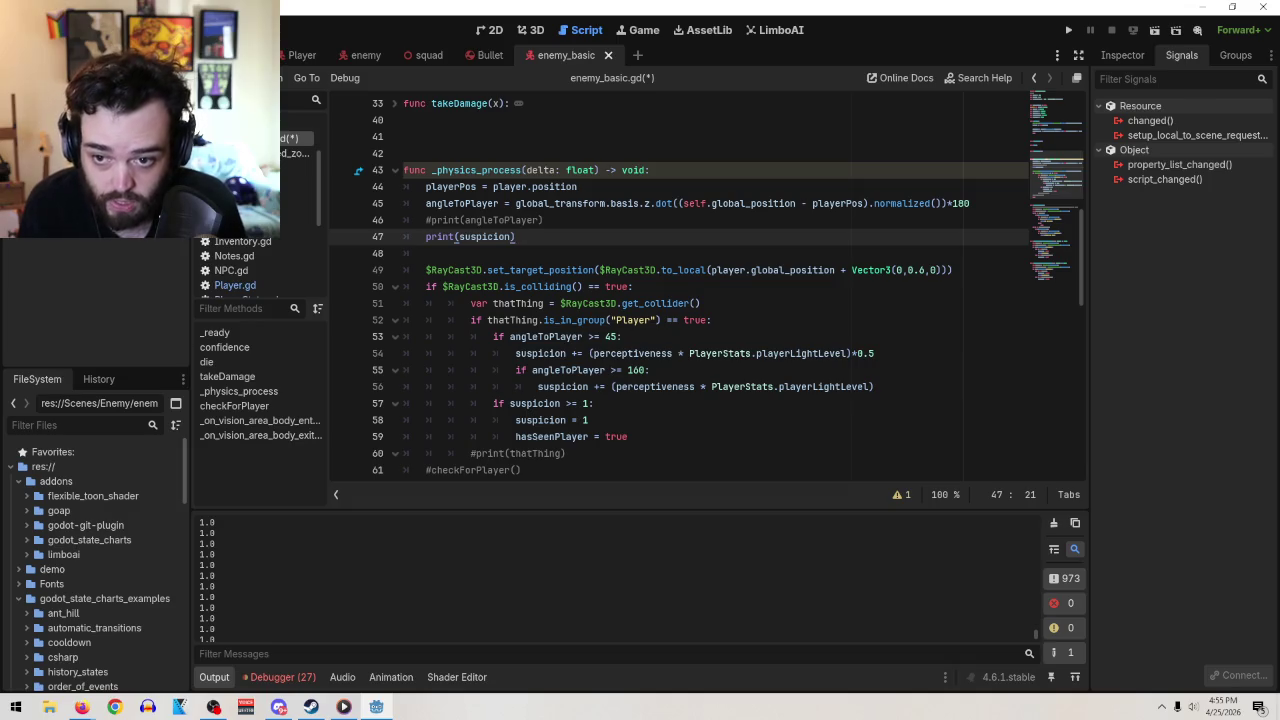
click(1154, 30)
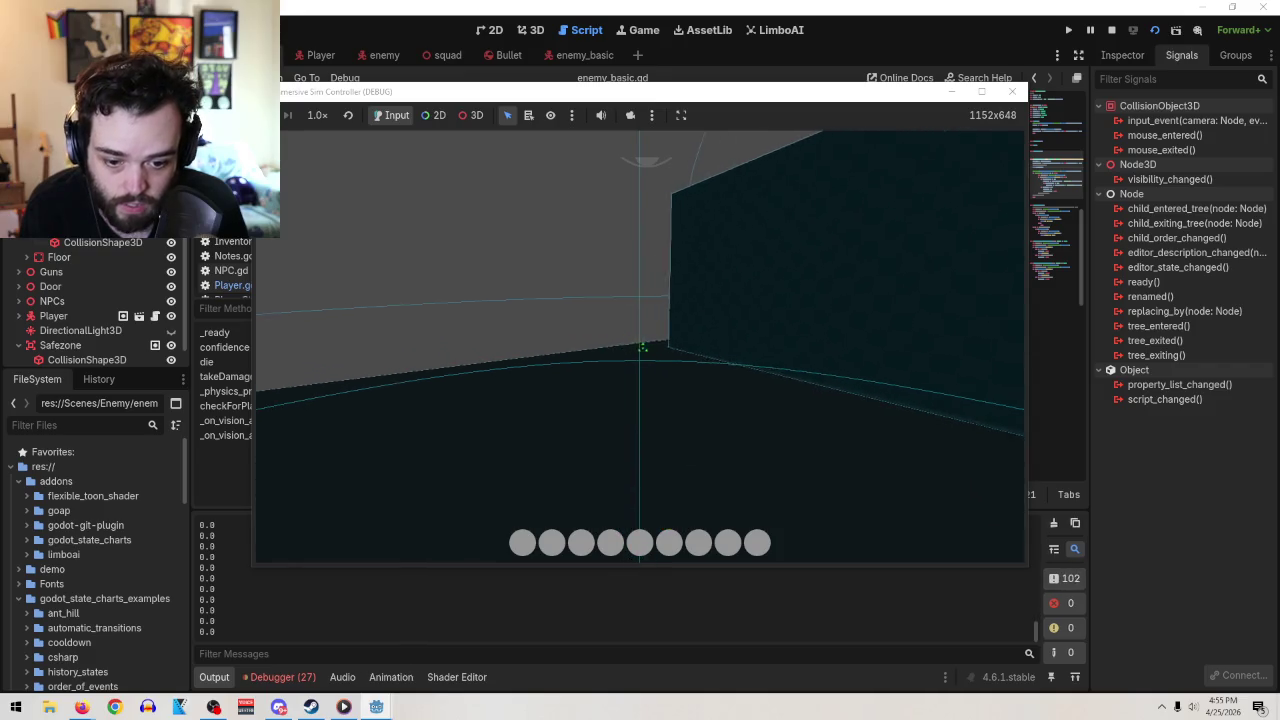
Walk the player into the enemy's view, open the inventory, then stop the game
key(w)
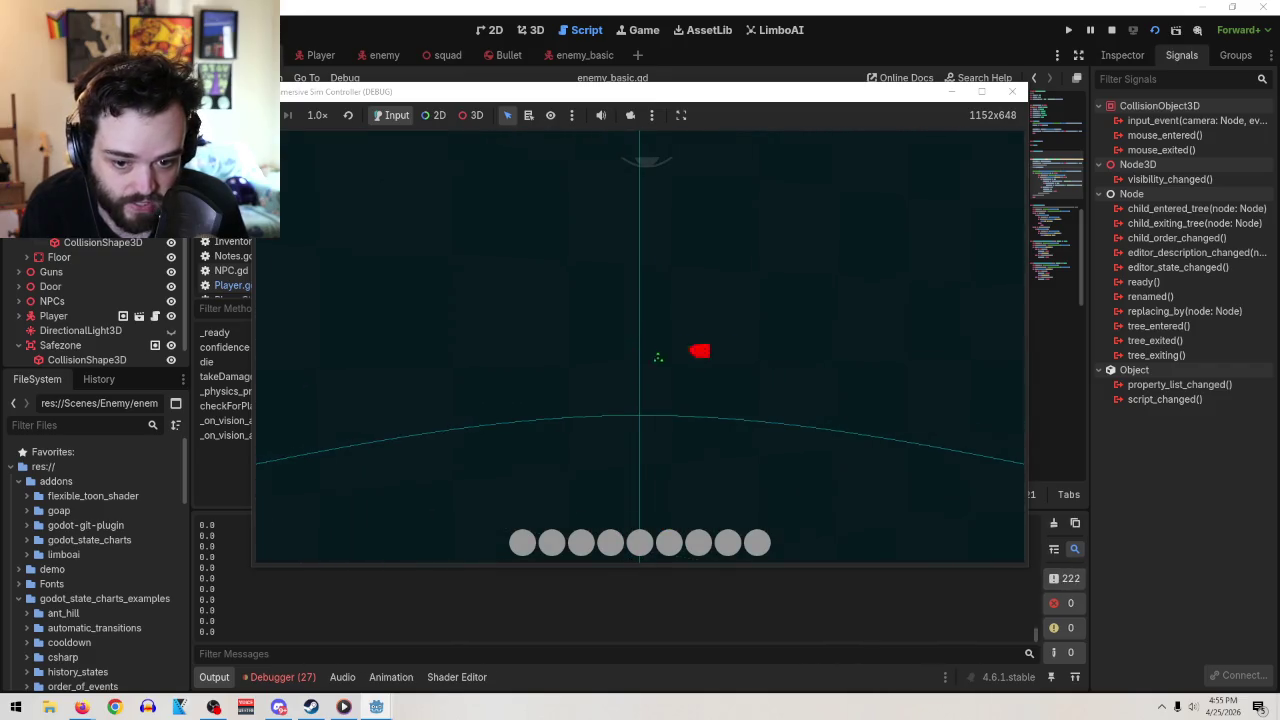
key(a)
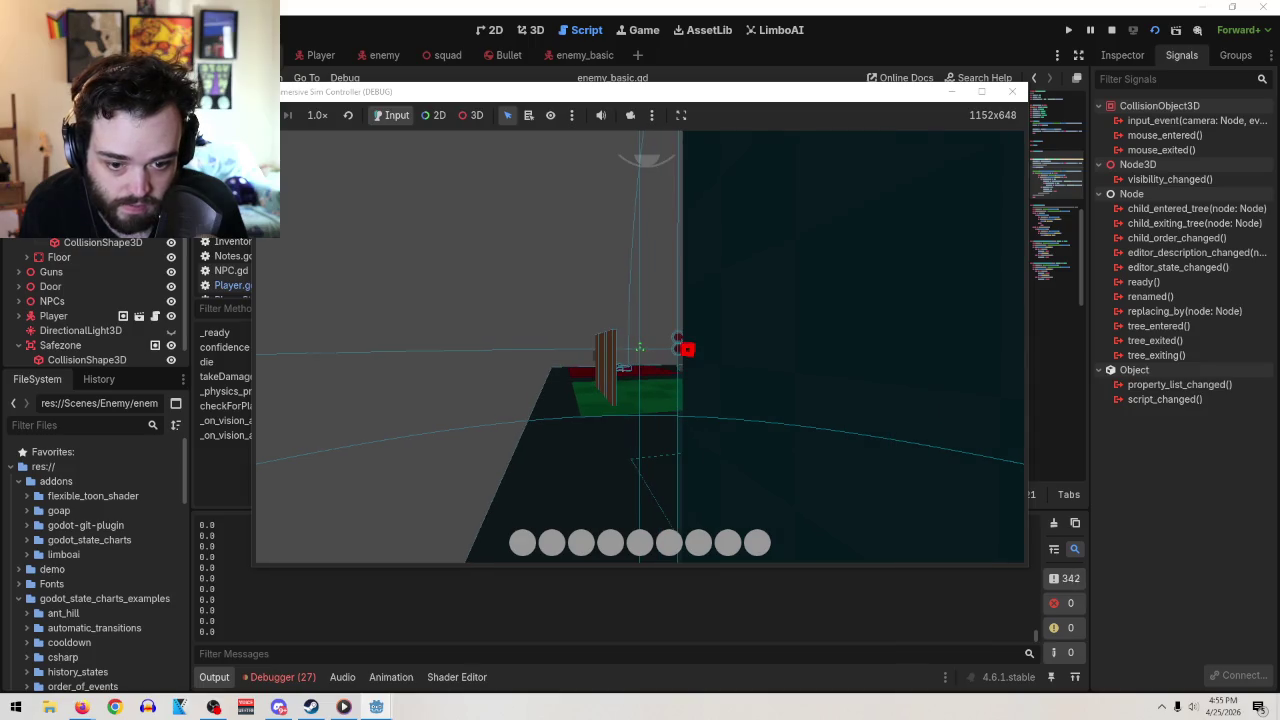
key(a)
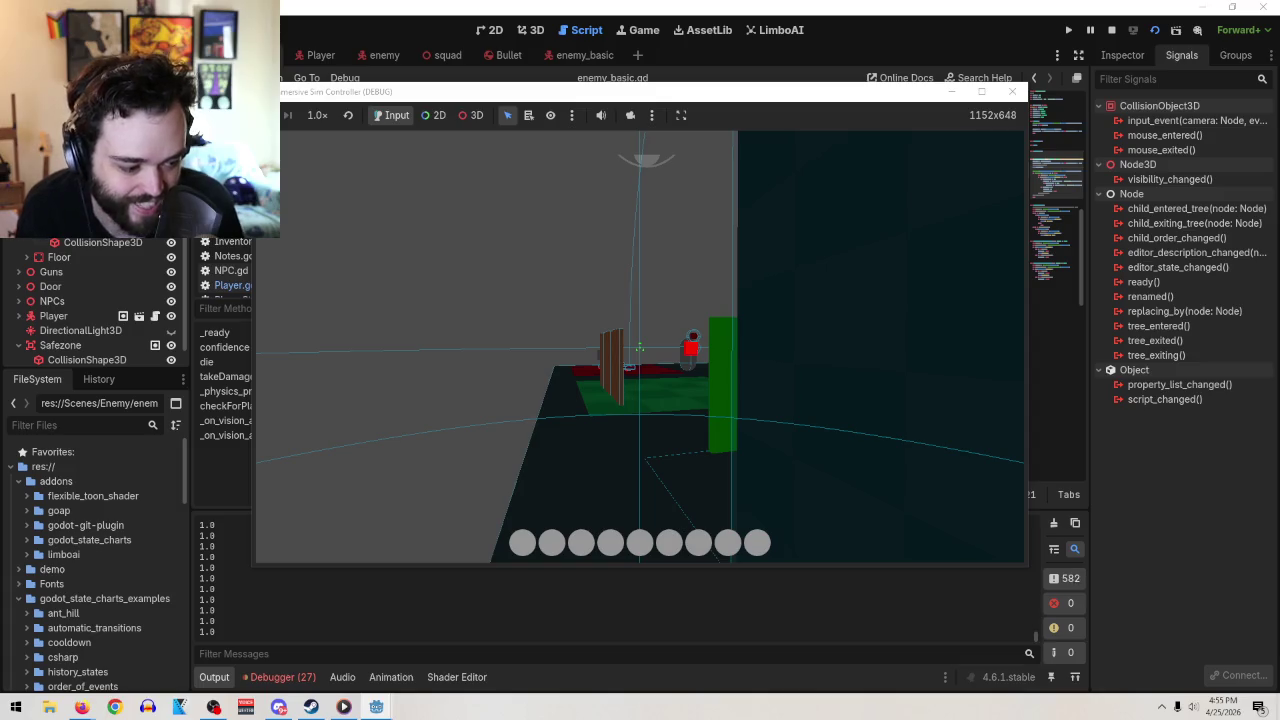
key(w)
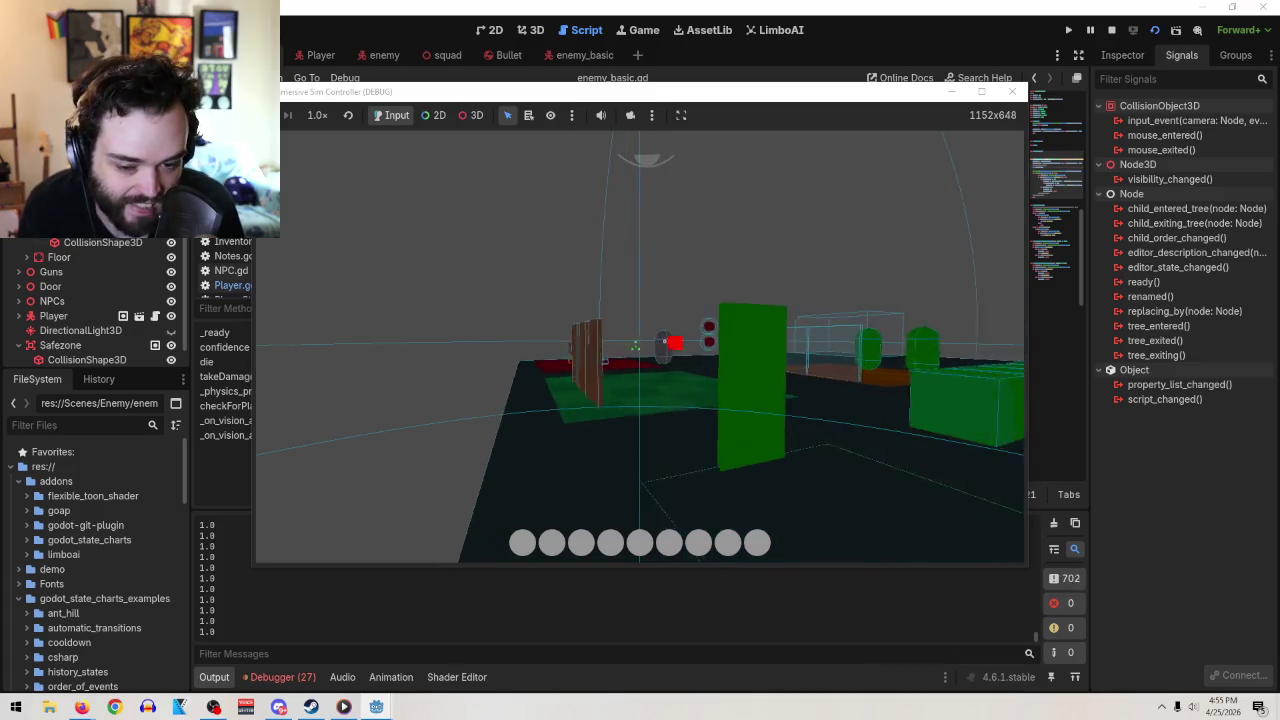
key(Tab)
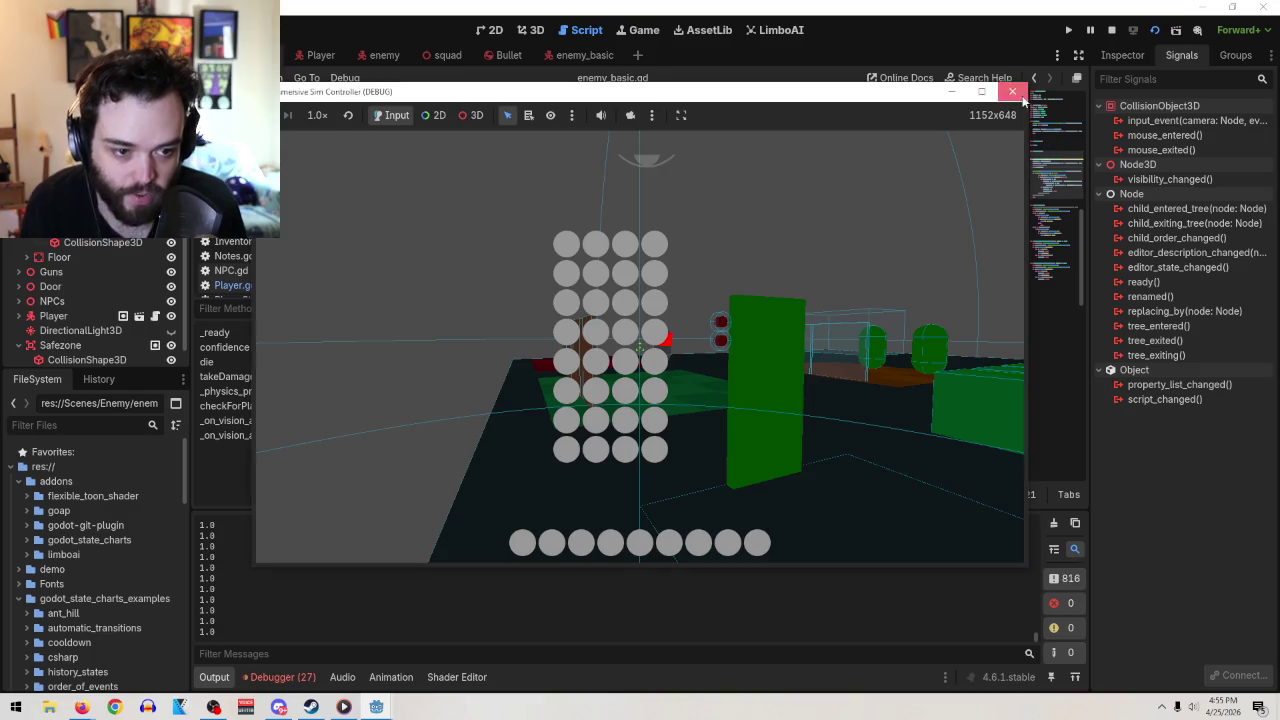
click(1012, 92)
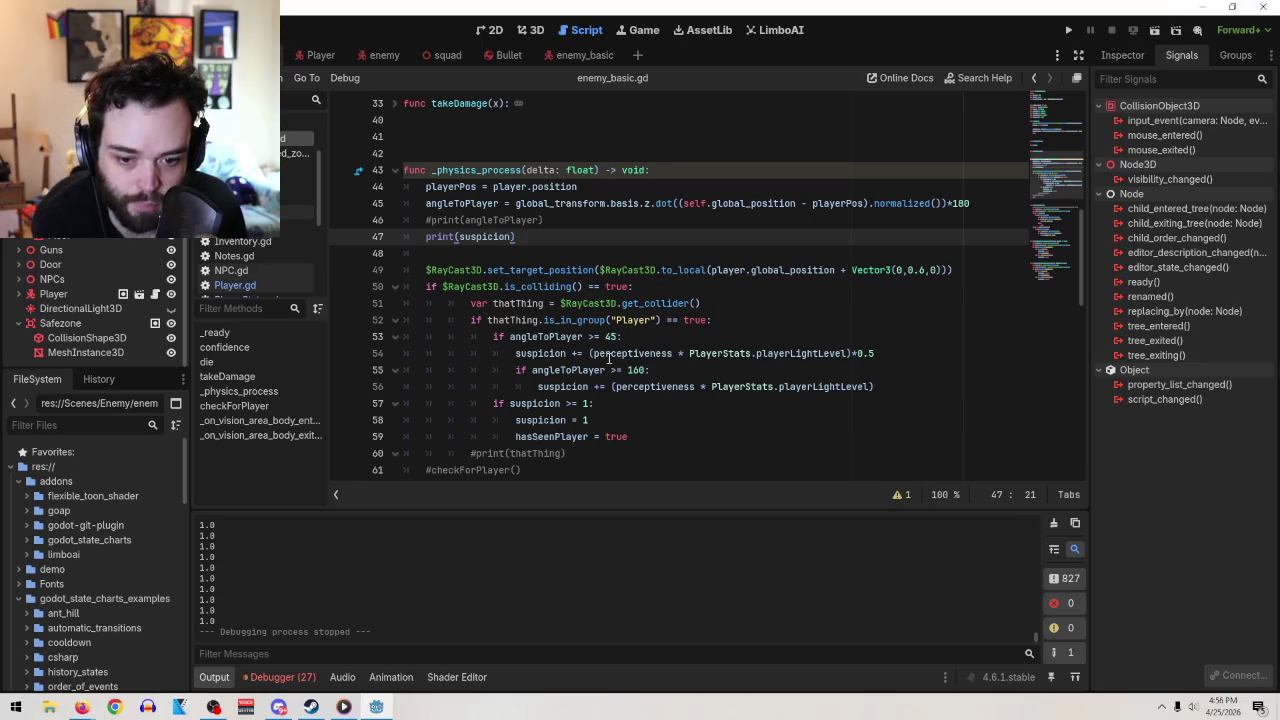
click(890, 353)
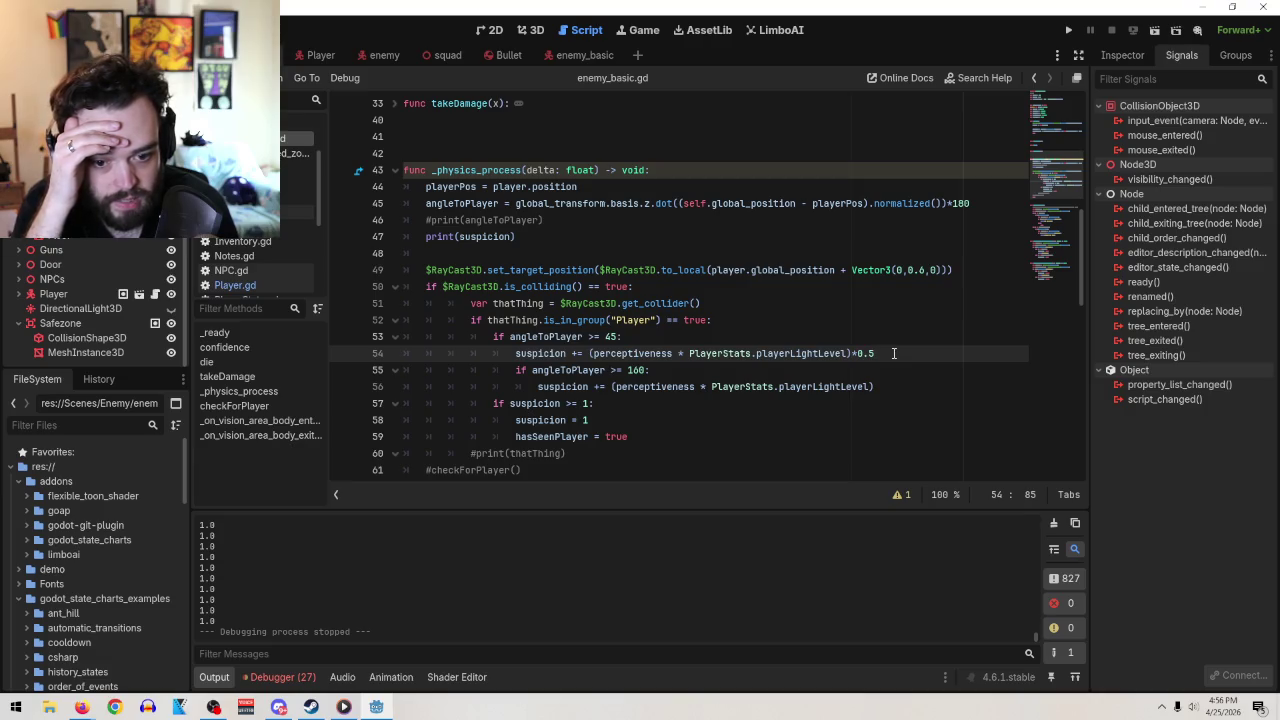
Wrap line 54's perceptiveness suspicion increase in parentheses and divide it by 60
text(/)
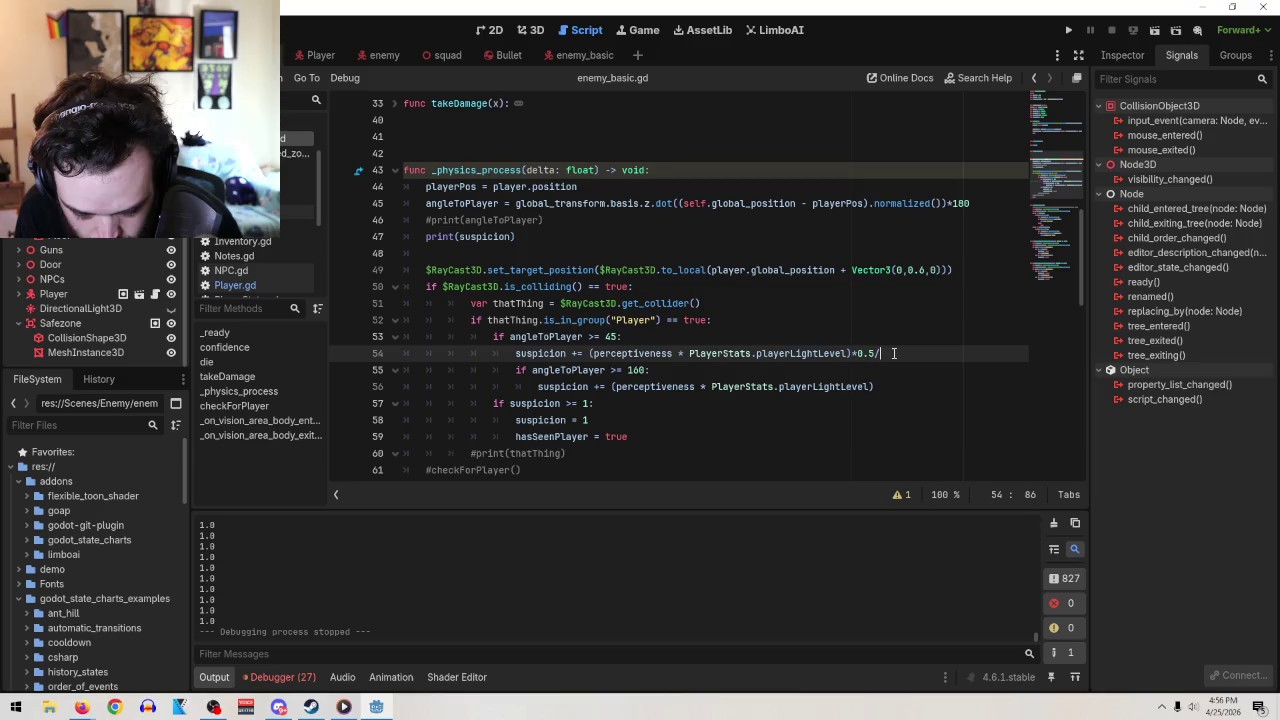
text(60)
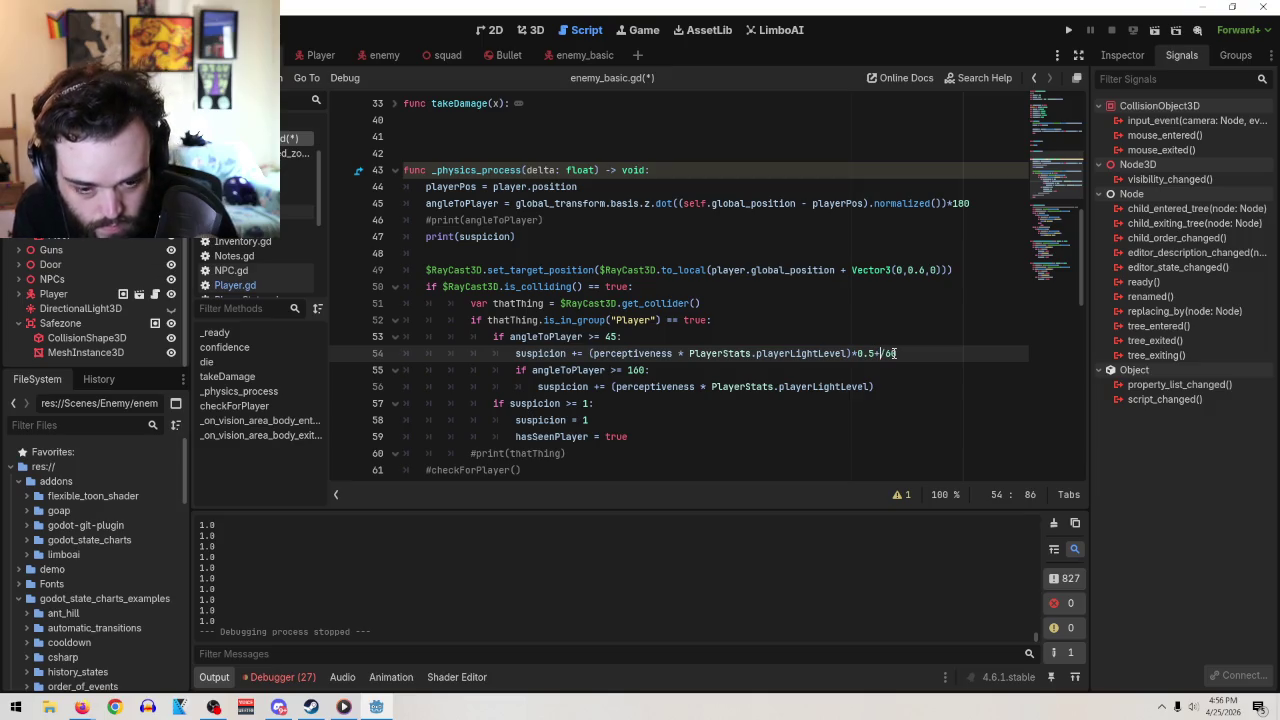
text())
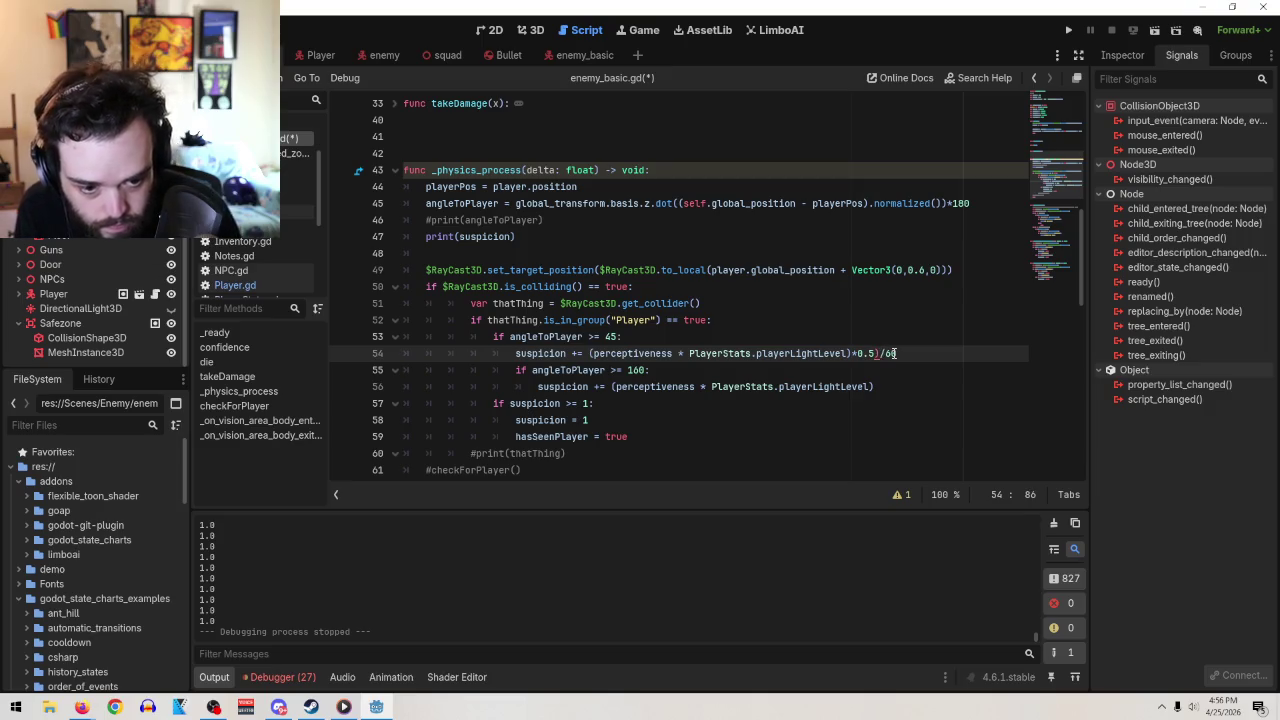
click(589, 353)
text(()
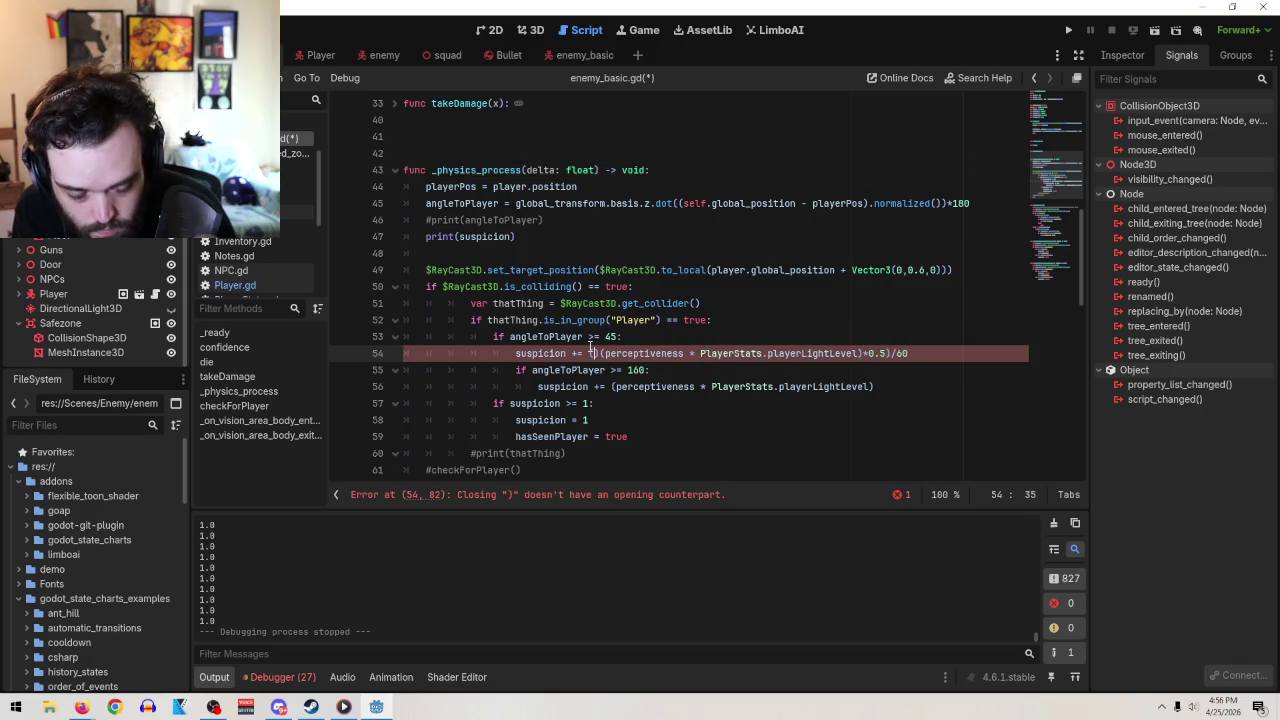
key(Delete)
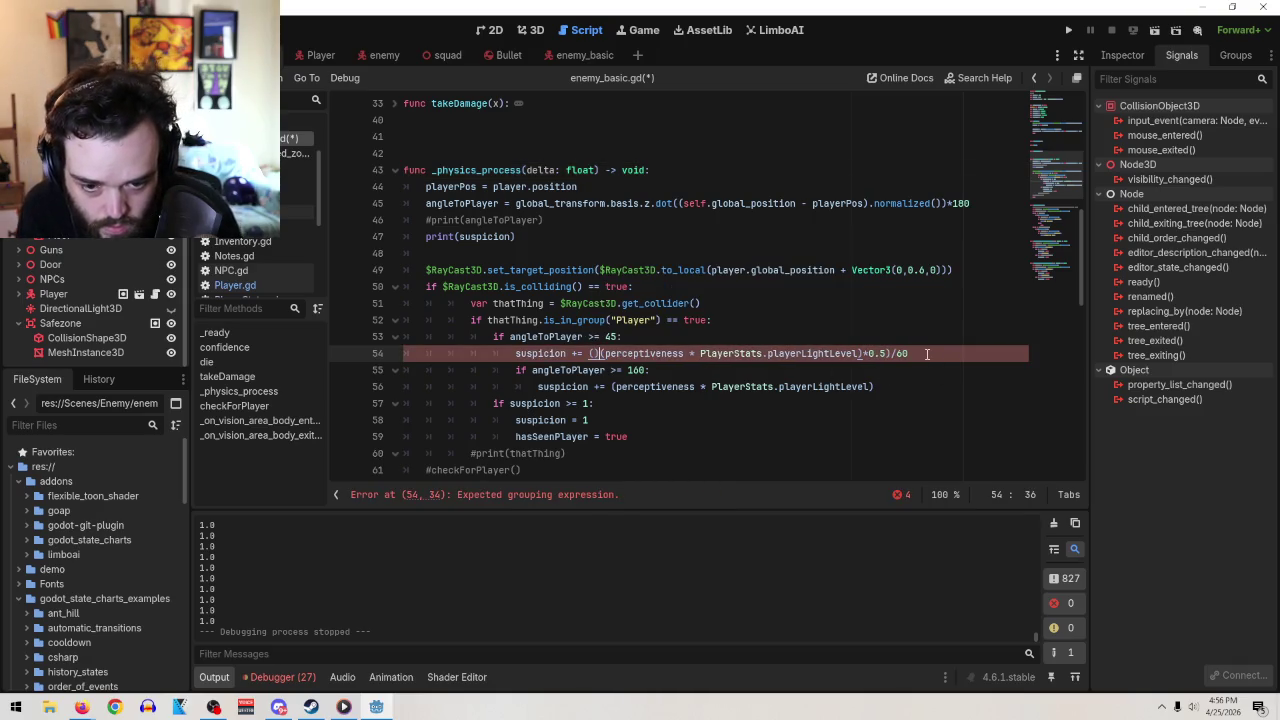
click(927, 353)
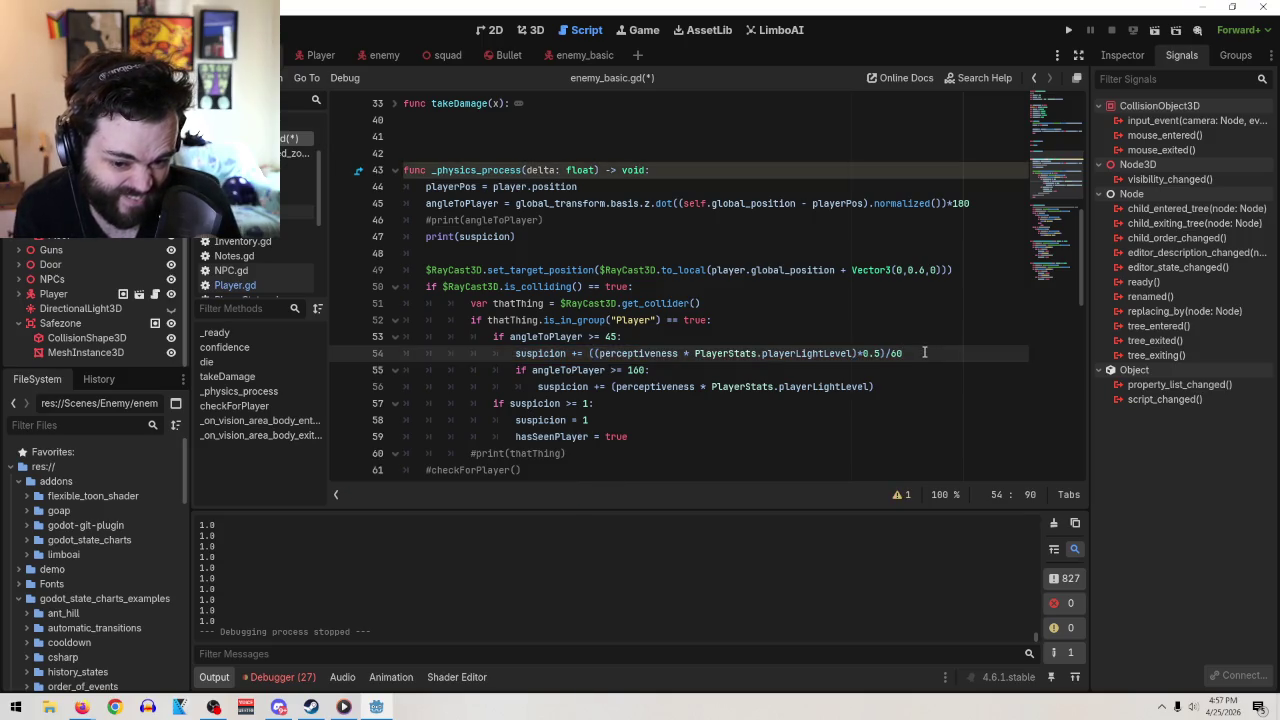
key(shift+Left)
key(shift+Left)
key(shift+Left)
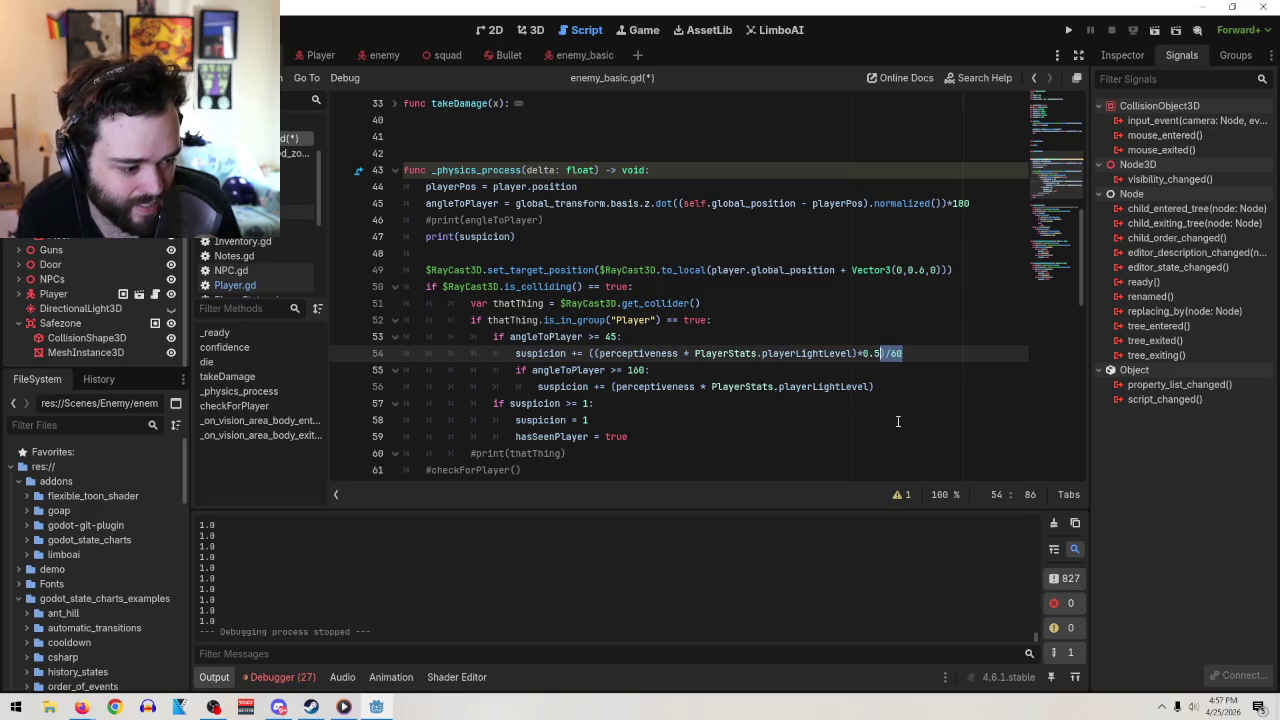
key(ctrl+c)
Apply the same parenthesised )/60 division to line 56's suspicion increase
click(892, 393)
key(ctrl+v)
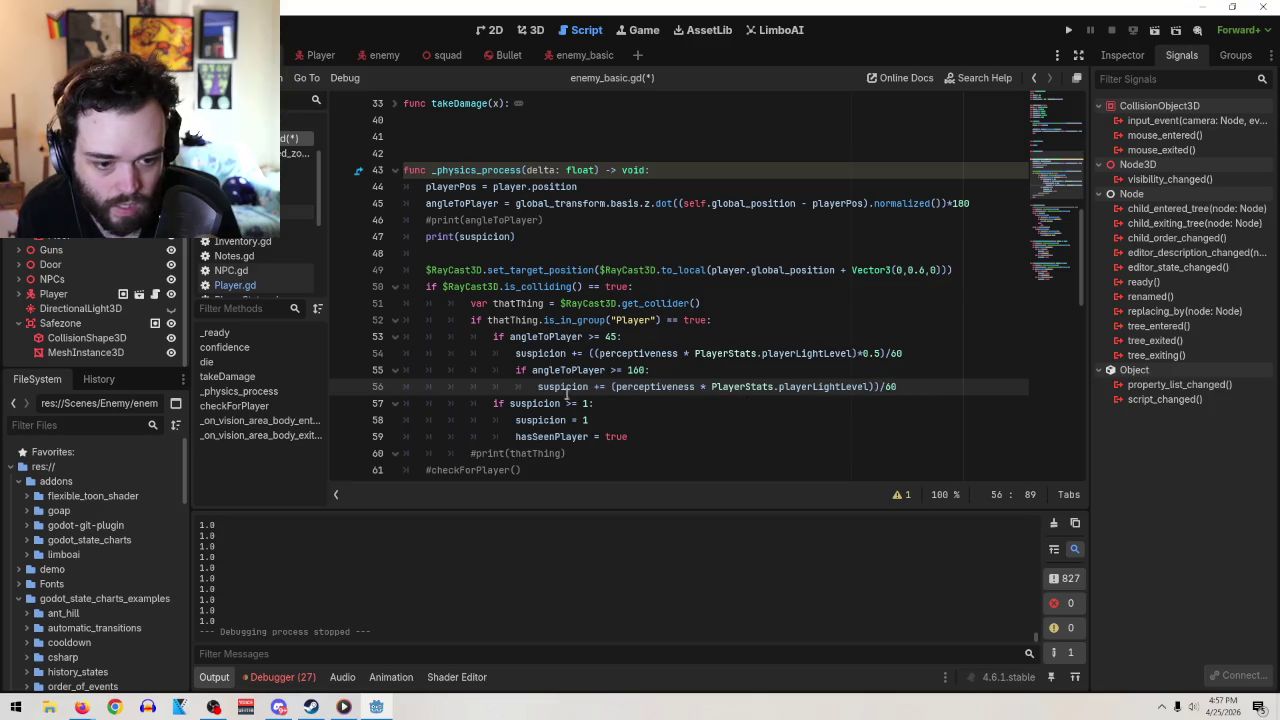
click(610, 386)
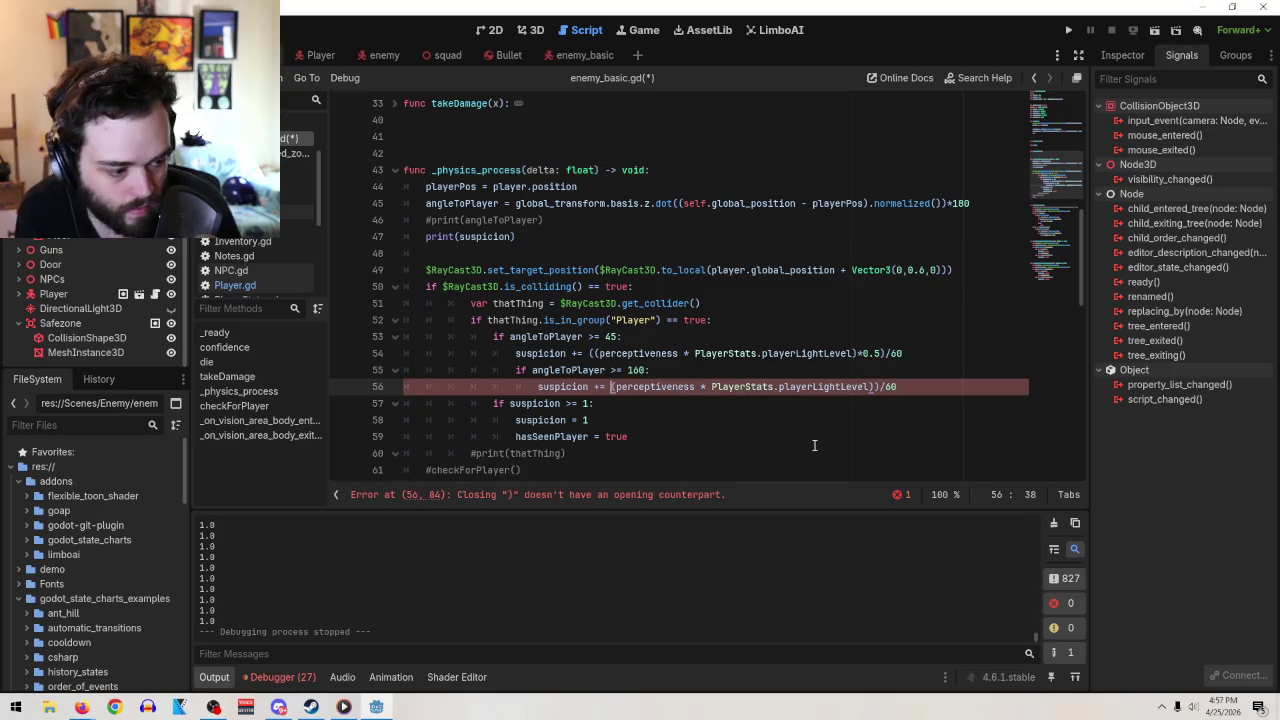
text(()
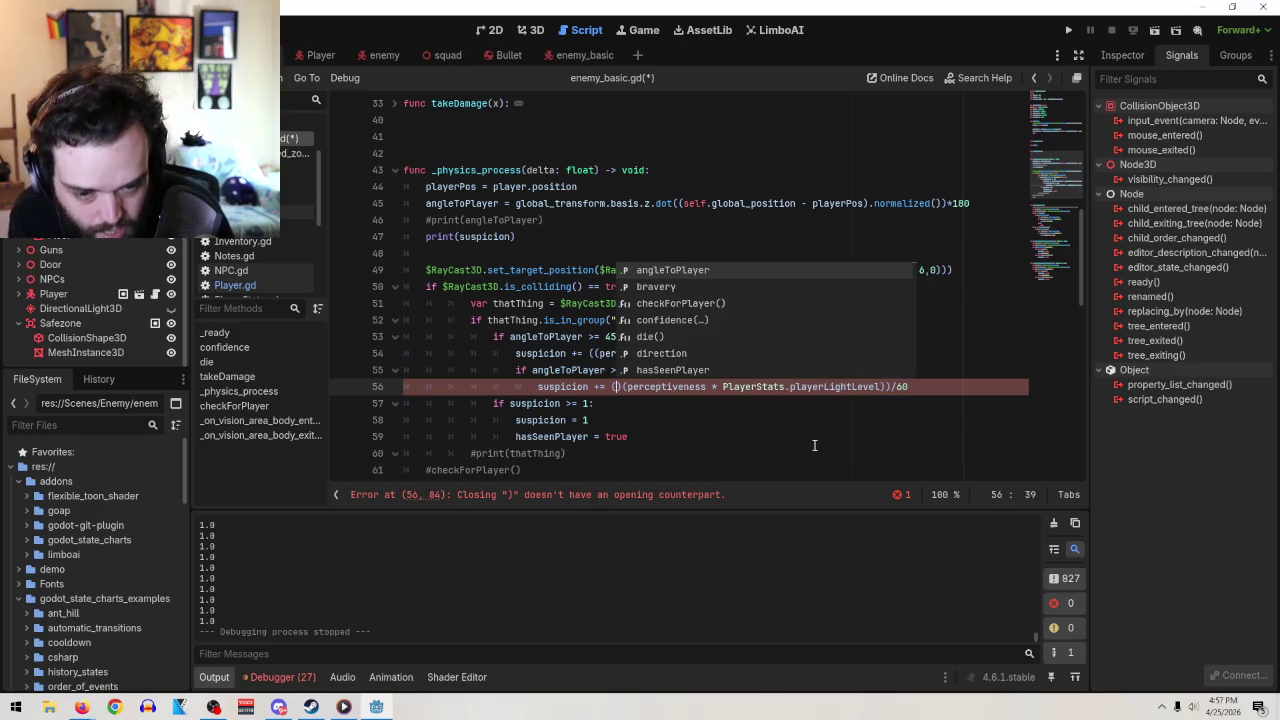
key(Escape)
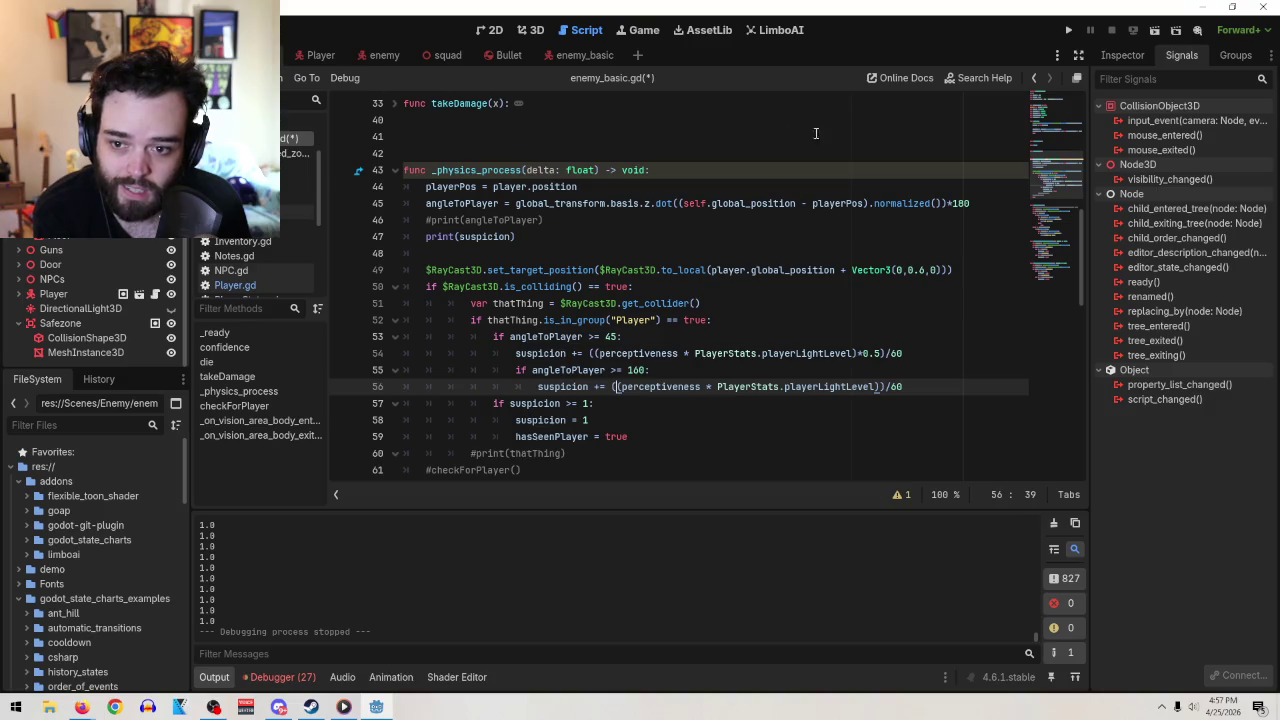
Run the scene, watch suspicion climb to about 0.998, then stop the game
click(1154, 31)
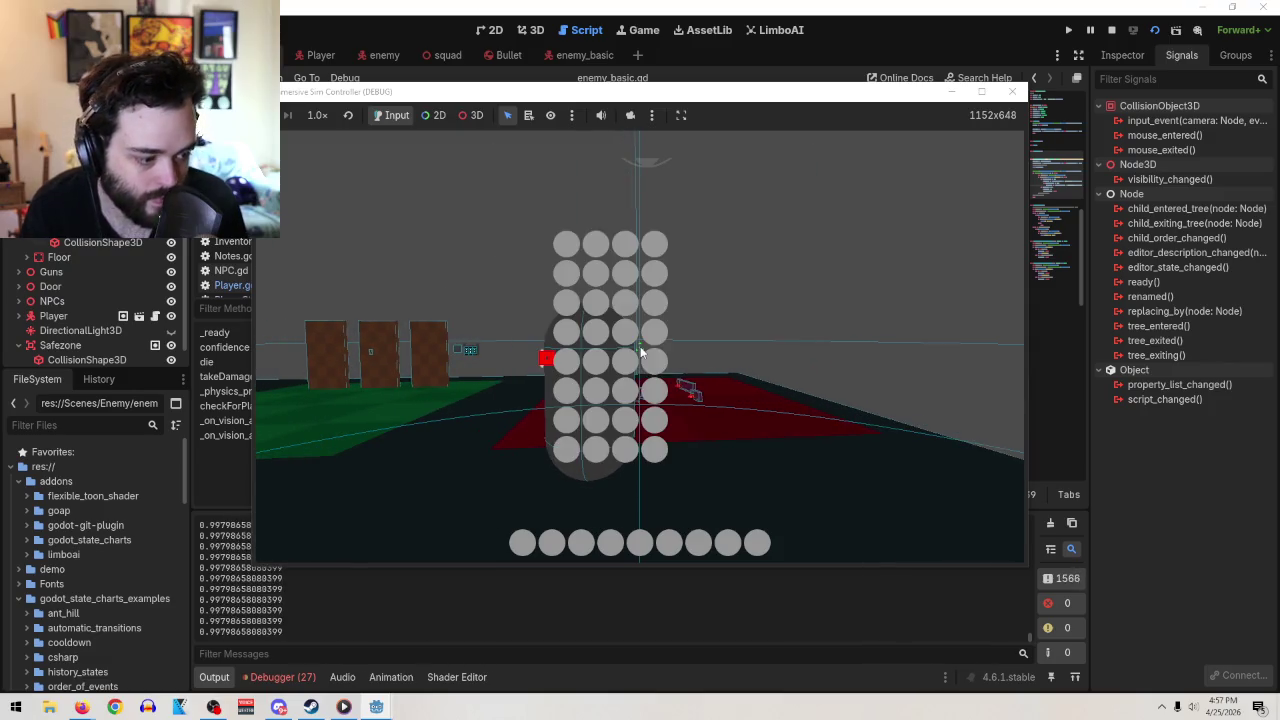
click(1012, 91)
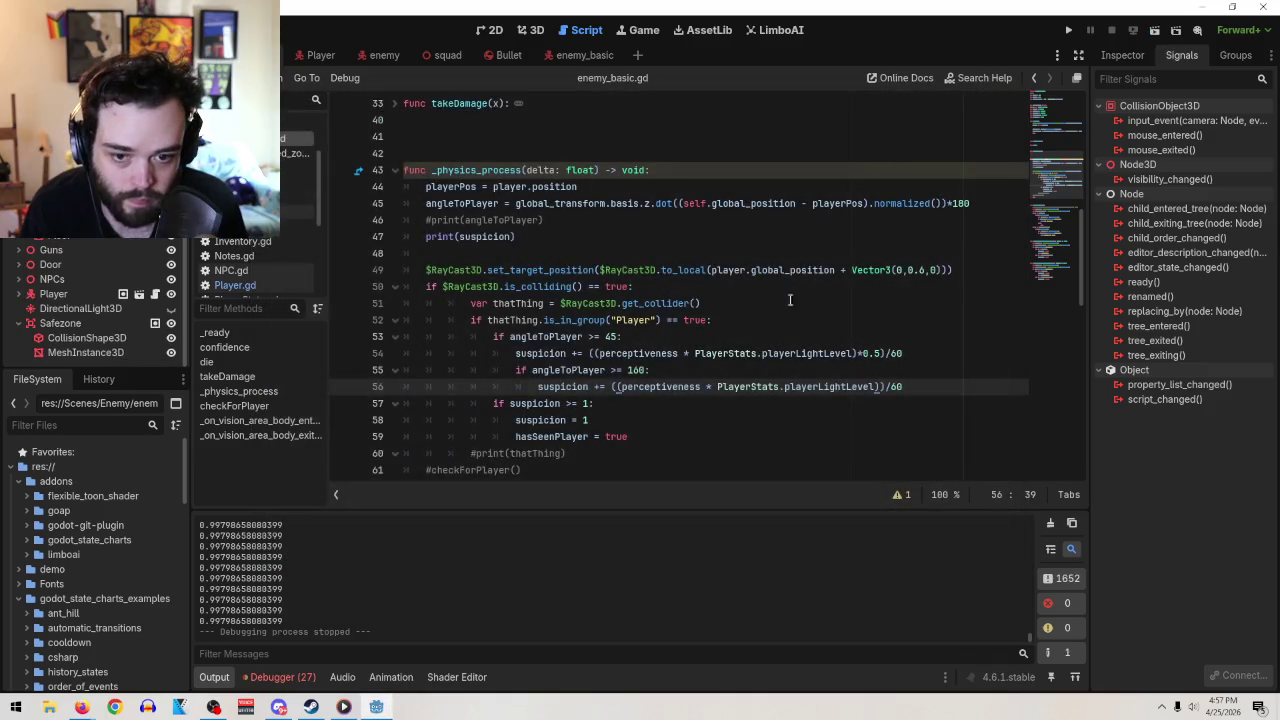
Change the divisor from 60 to 30 on lines 56 and 54, then save and launch the game
click(910, 386)
key(BackSpace)
key(BackSpace)
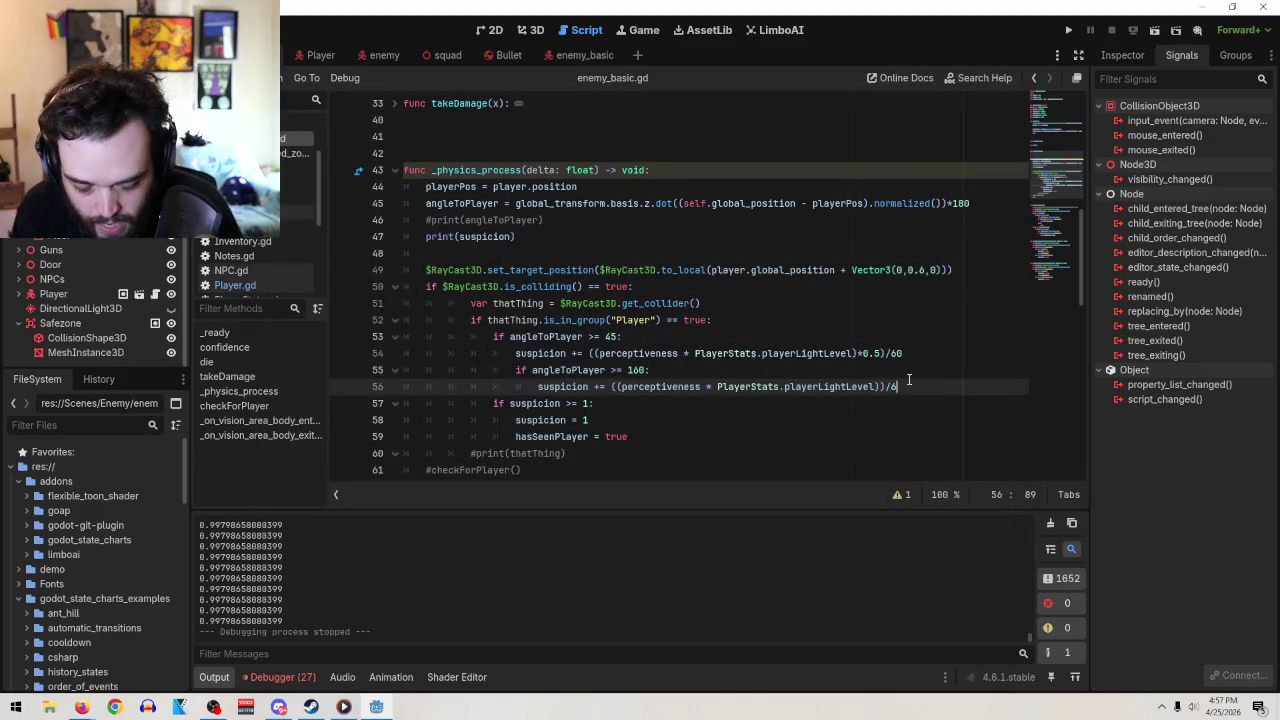
text(30)
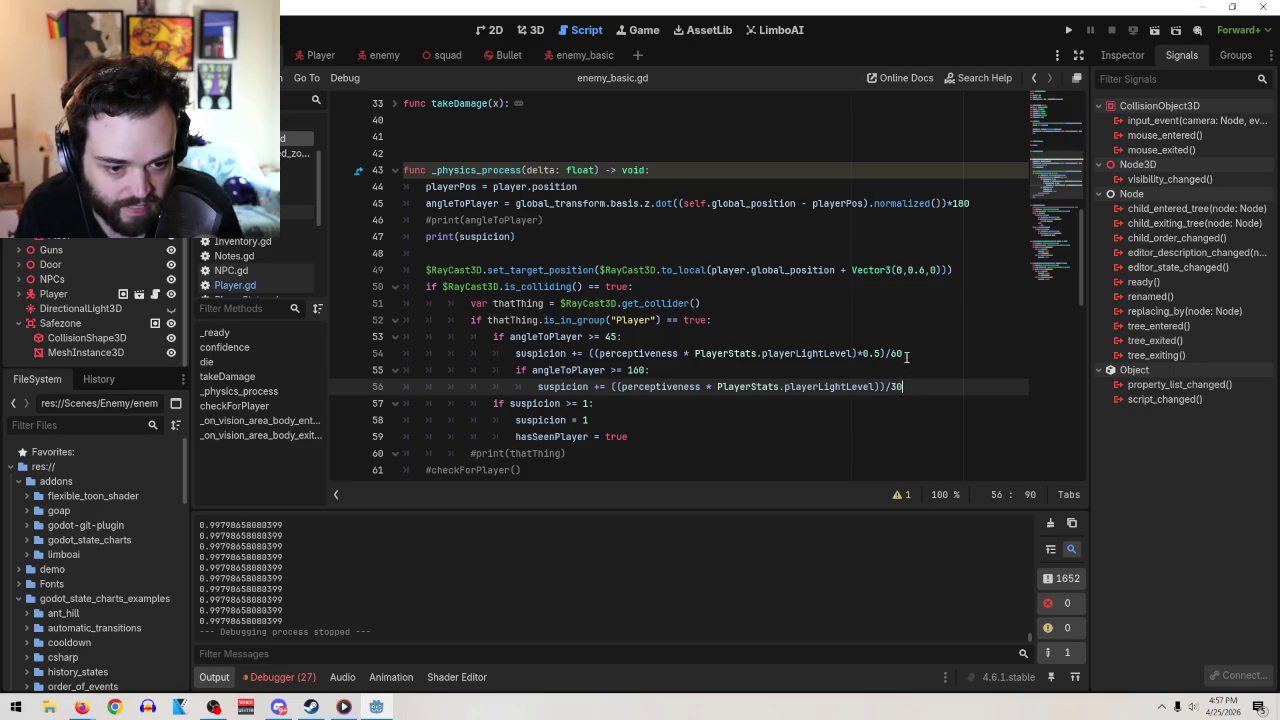
drag(903, 353, 890, 353)
text(30)
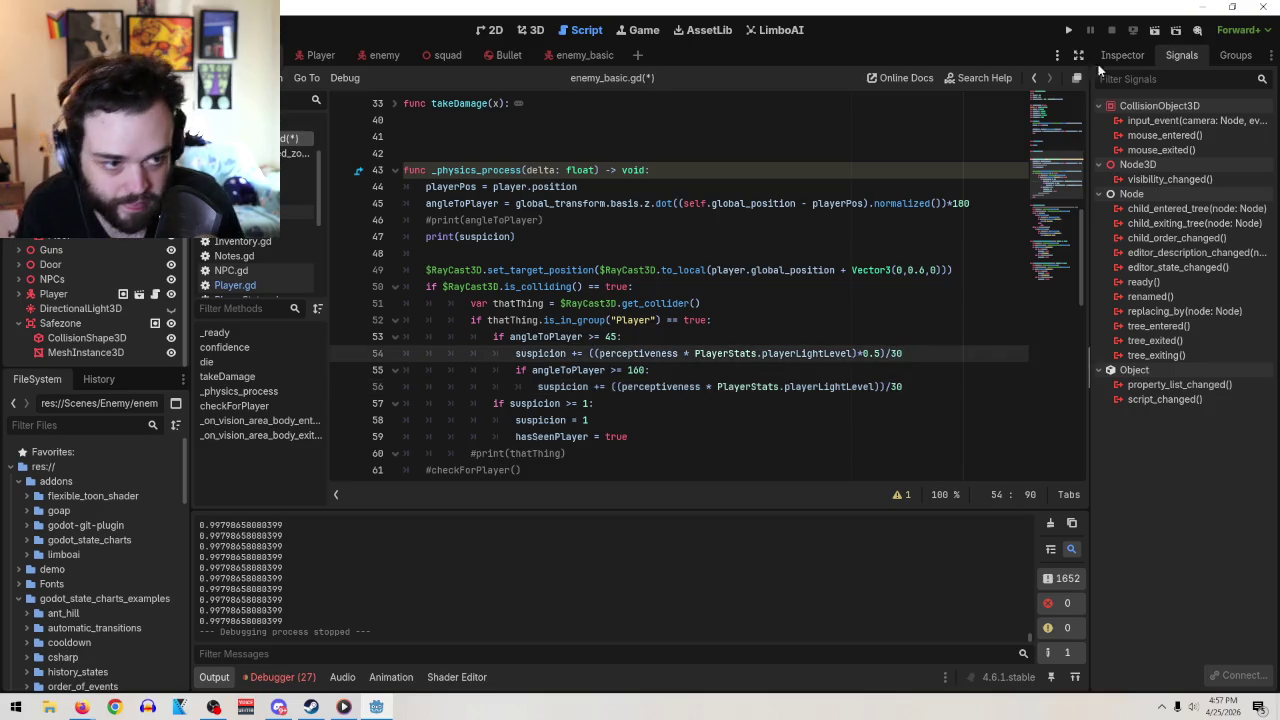
key(F6)
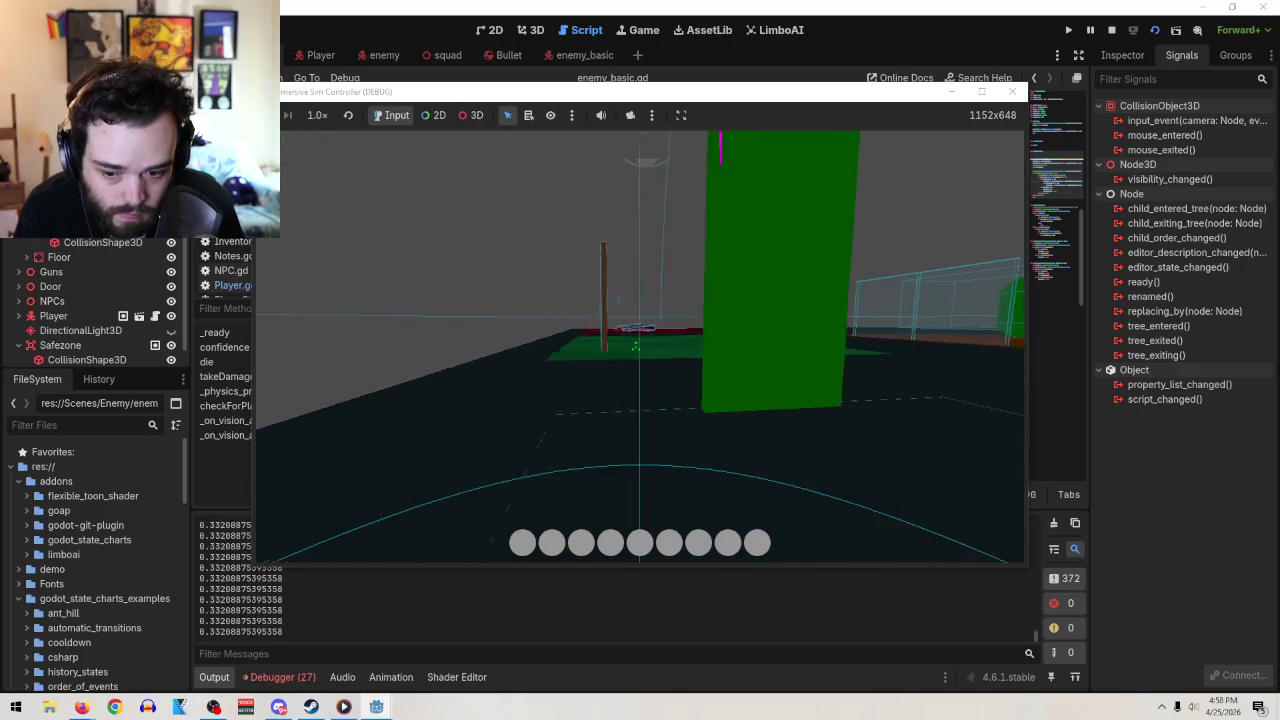
Walk past the green capsule and brown doors onto the red floor until the enemy is centred in view
key(w)
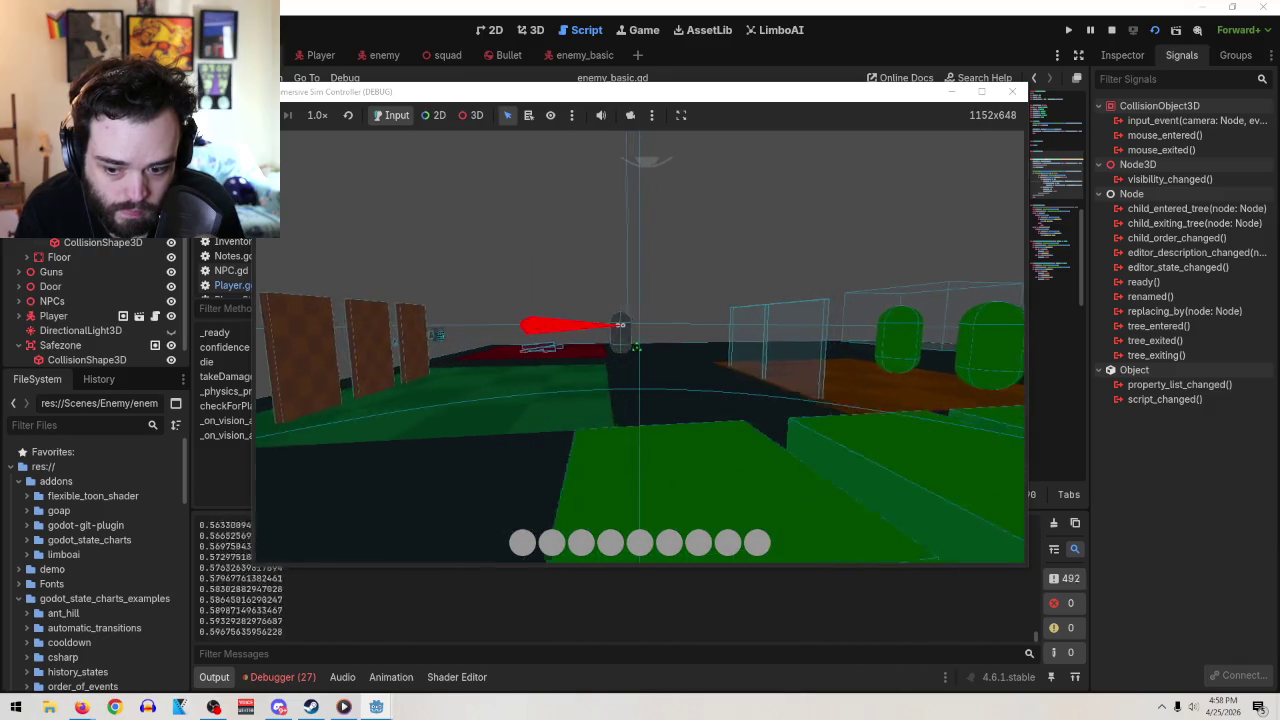
key(w)
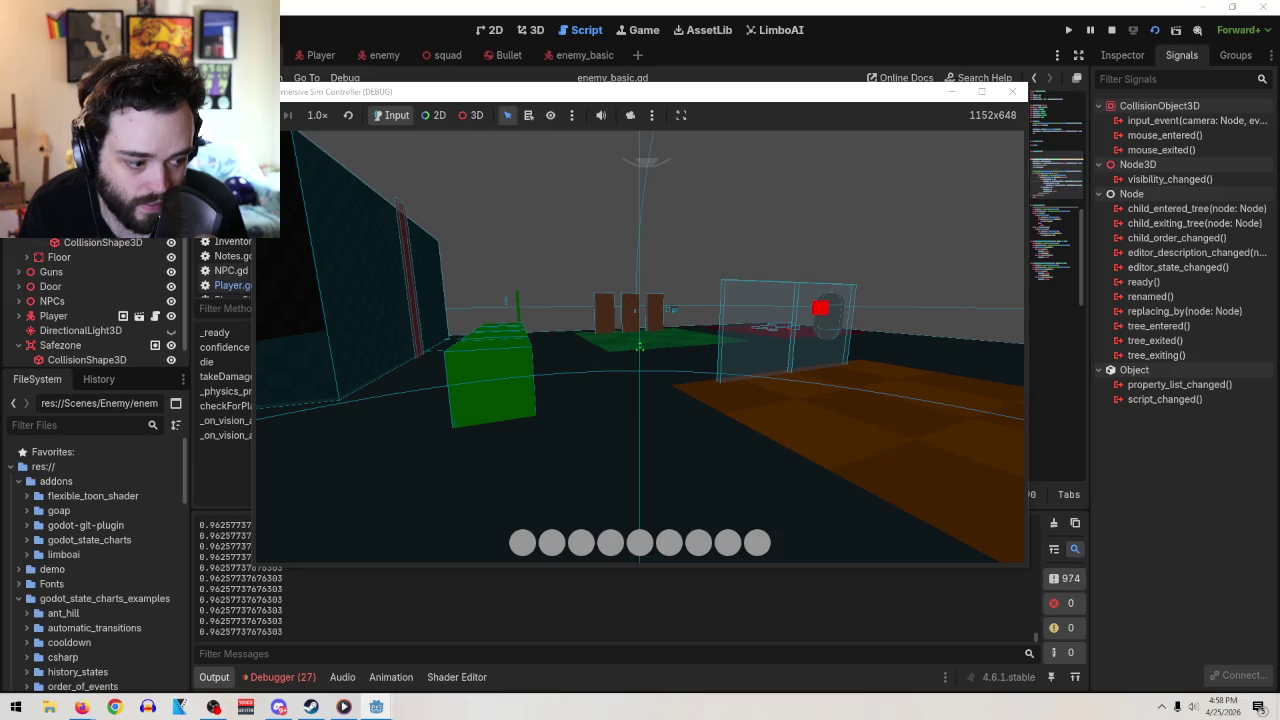
key(w)
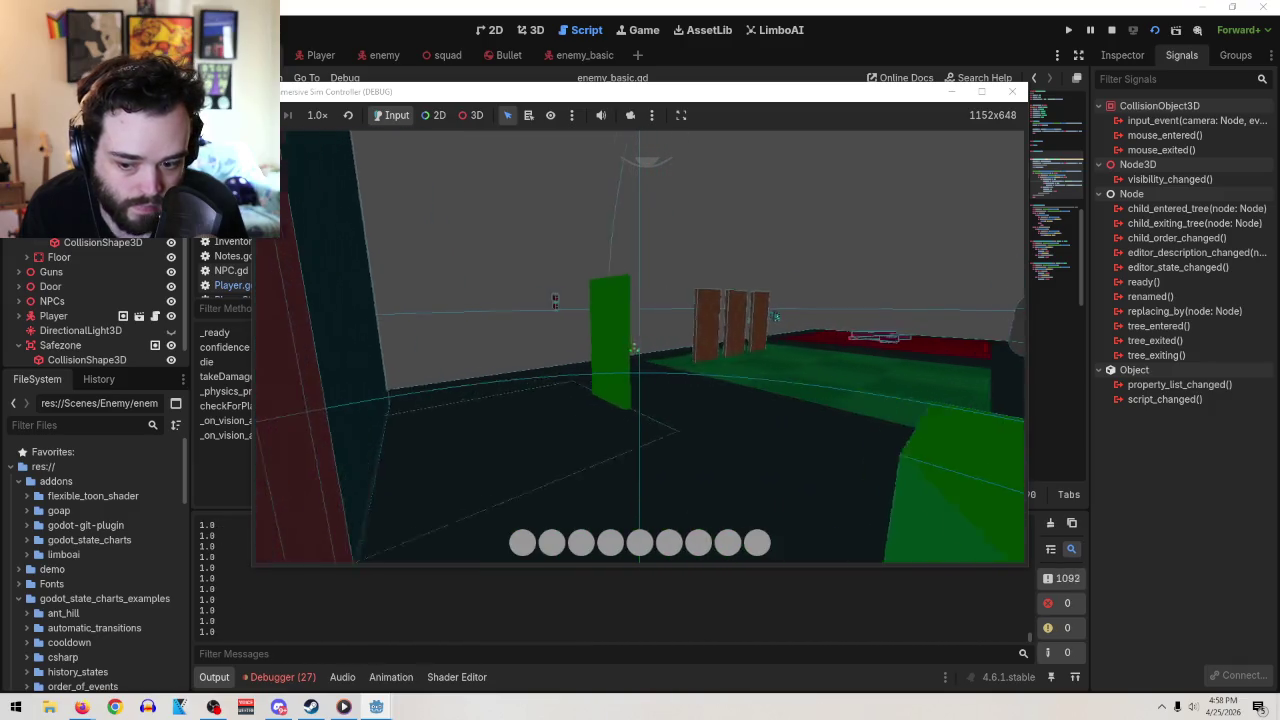
key(w)
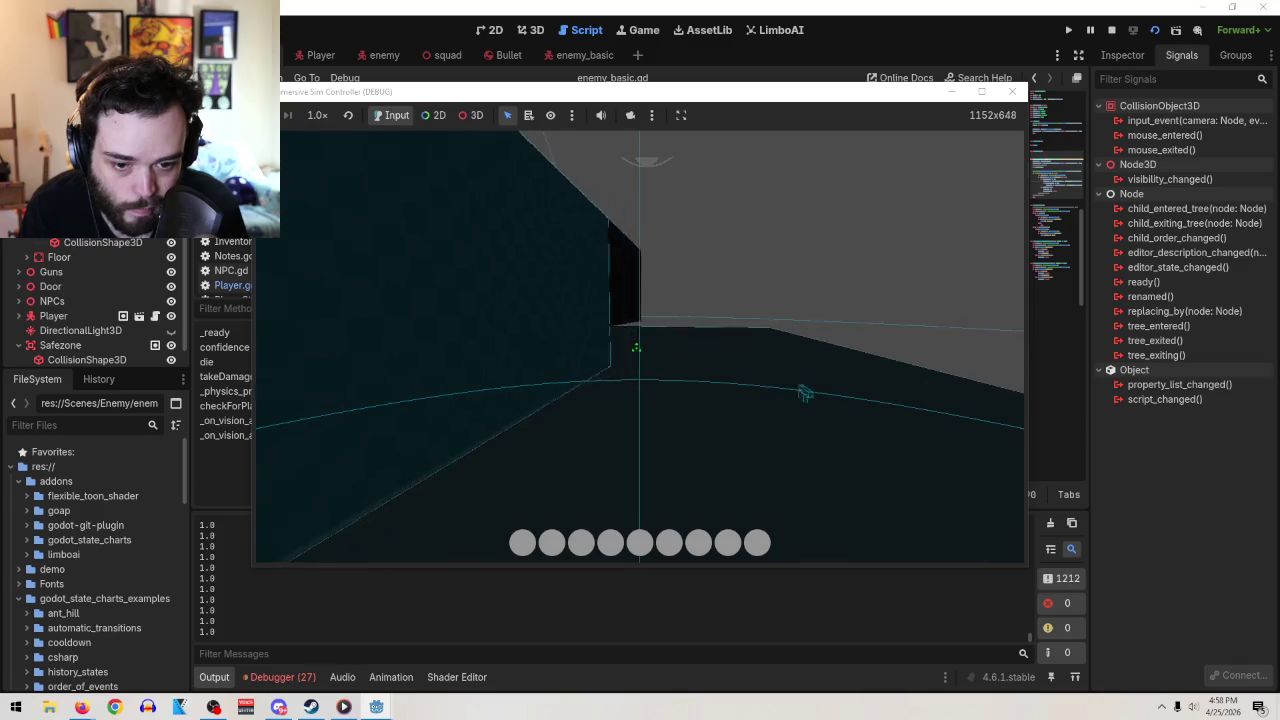
key(w)
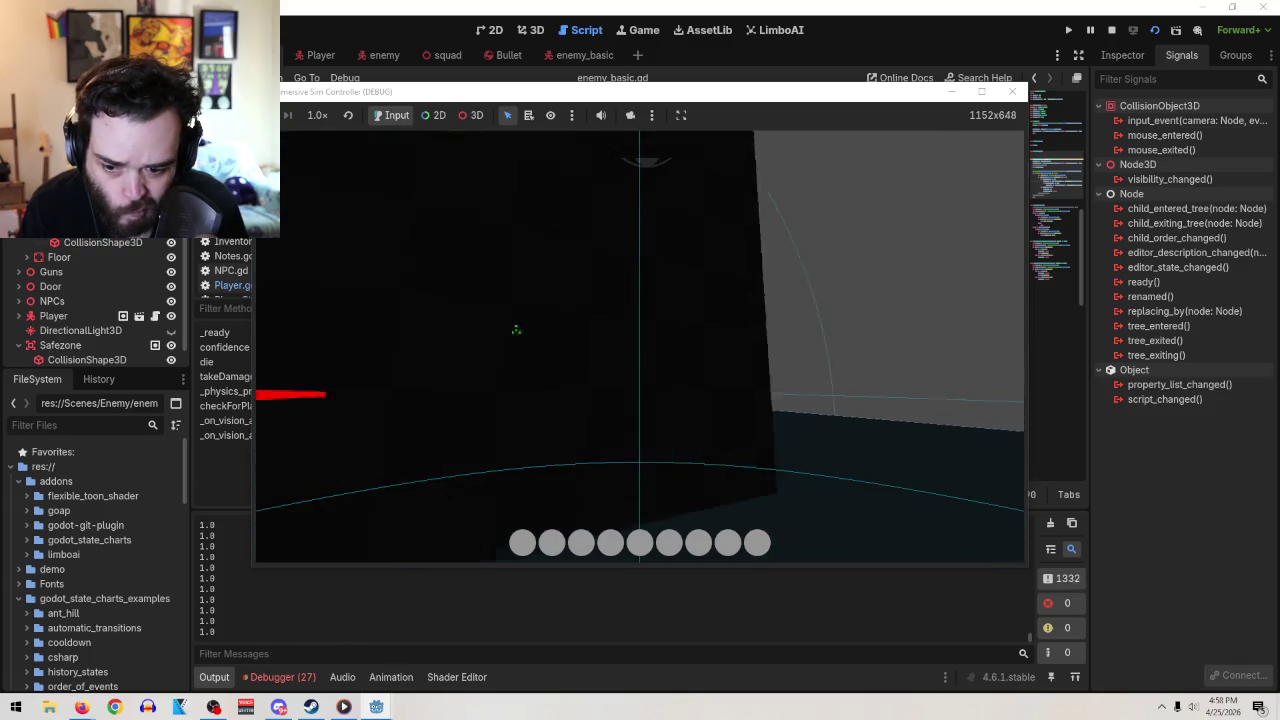
key(s)
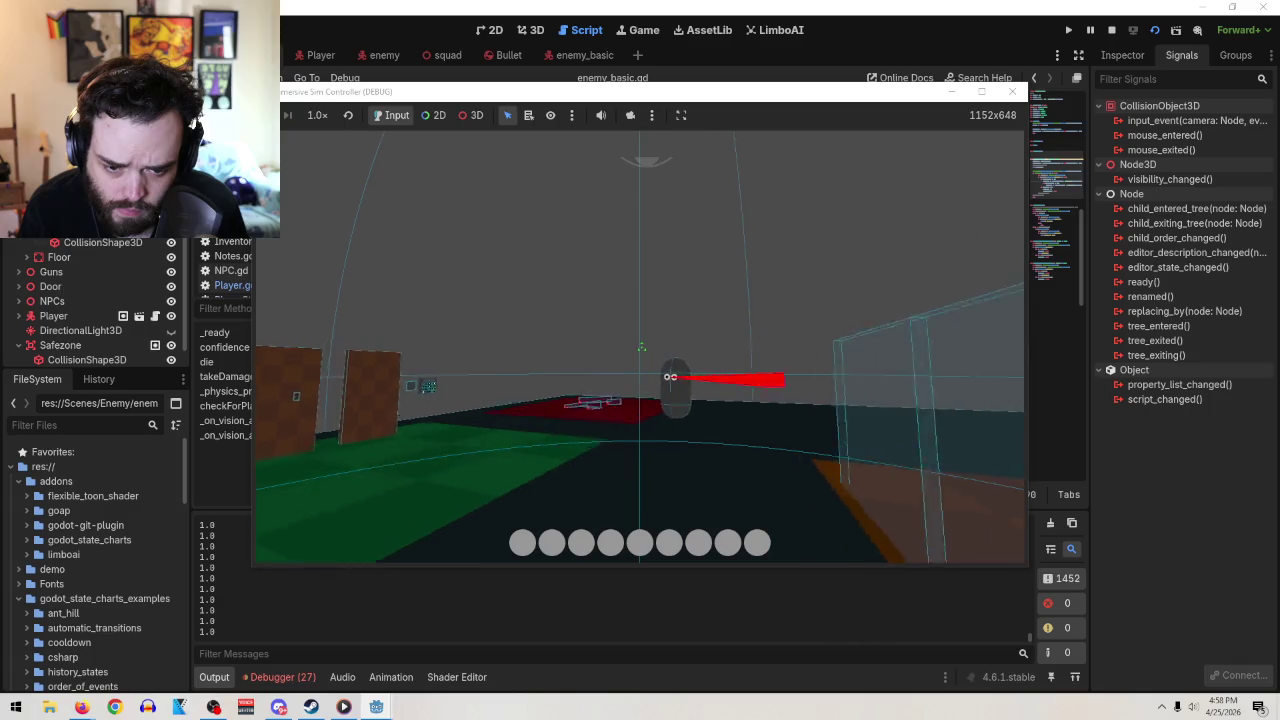
key(w)
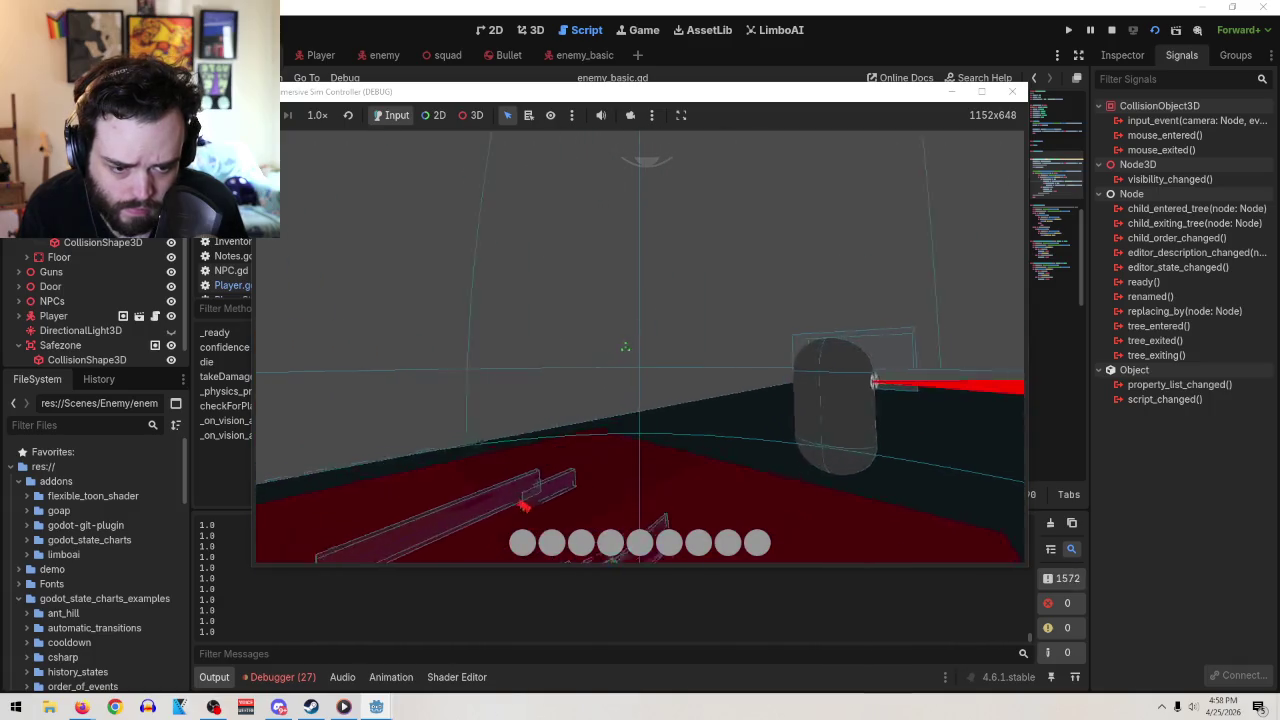
key(d)
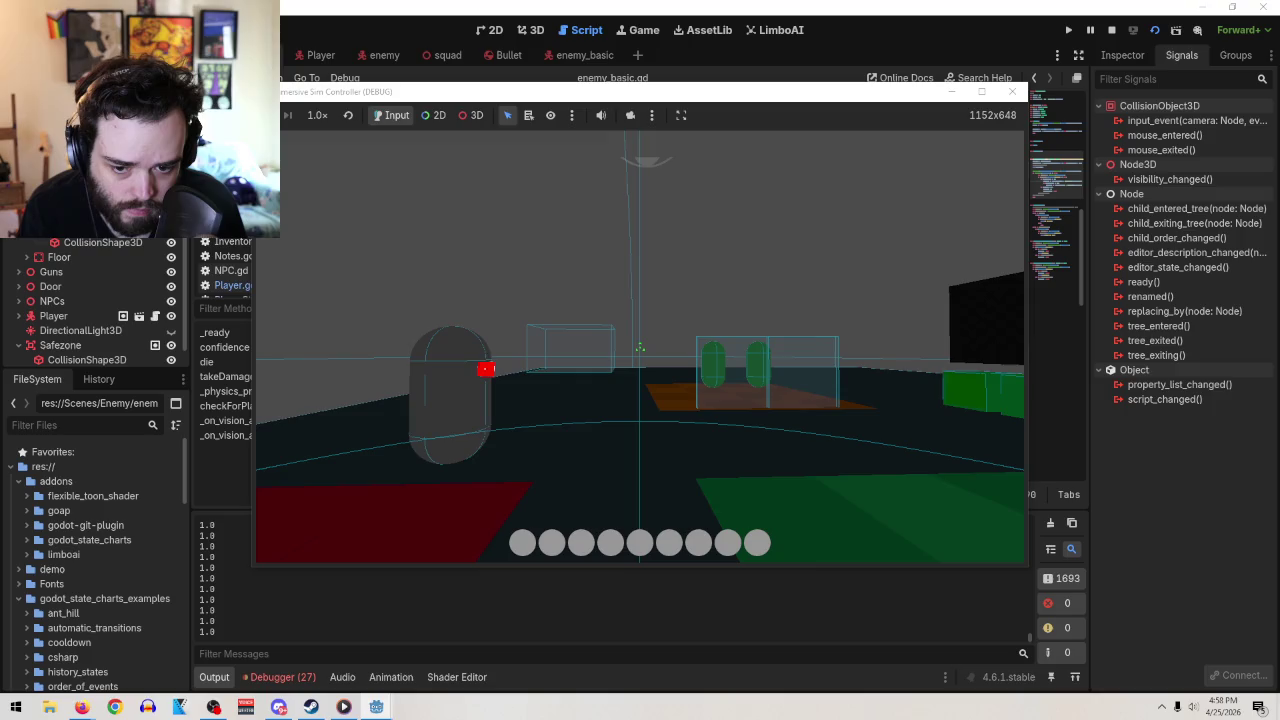
key(a)
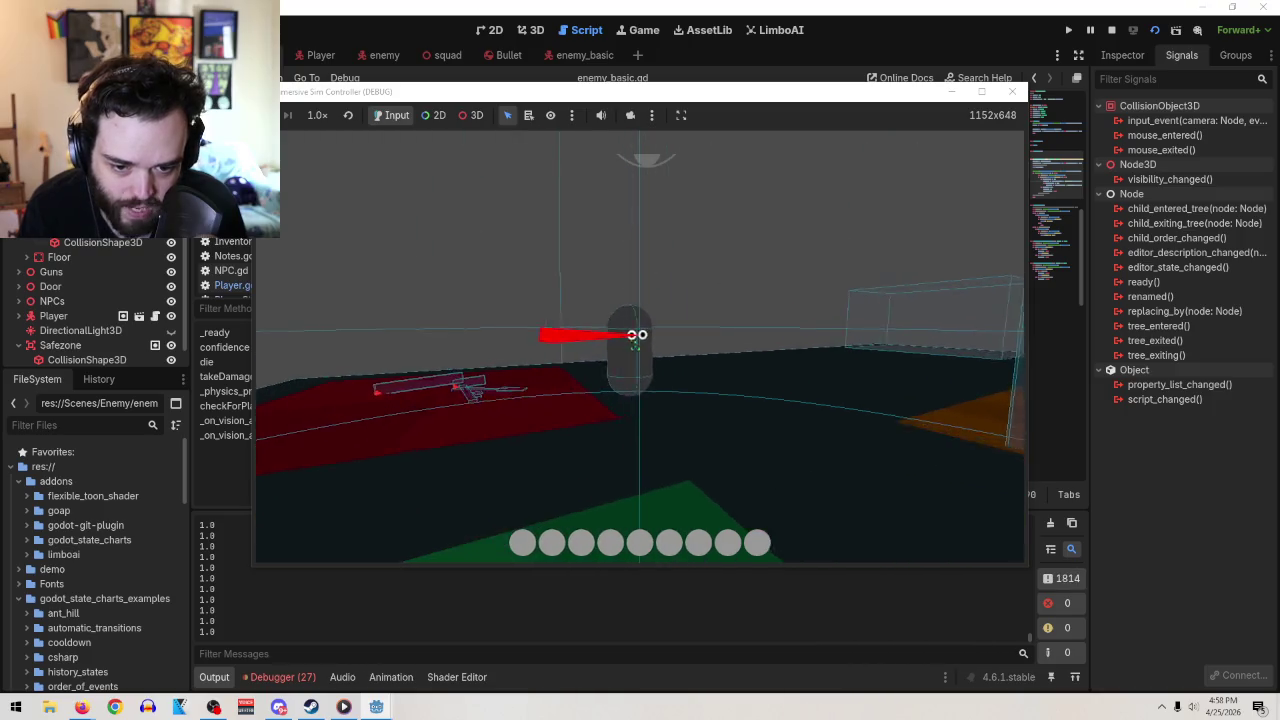
key(Tab)
Stop the game and scroll enemy_basic.gd down to _on_vision_area_body_entered
click(1011, 91)
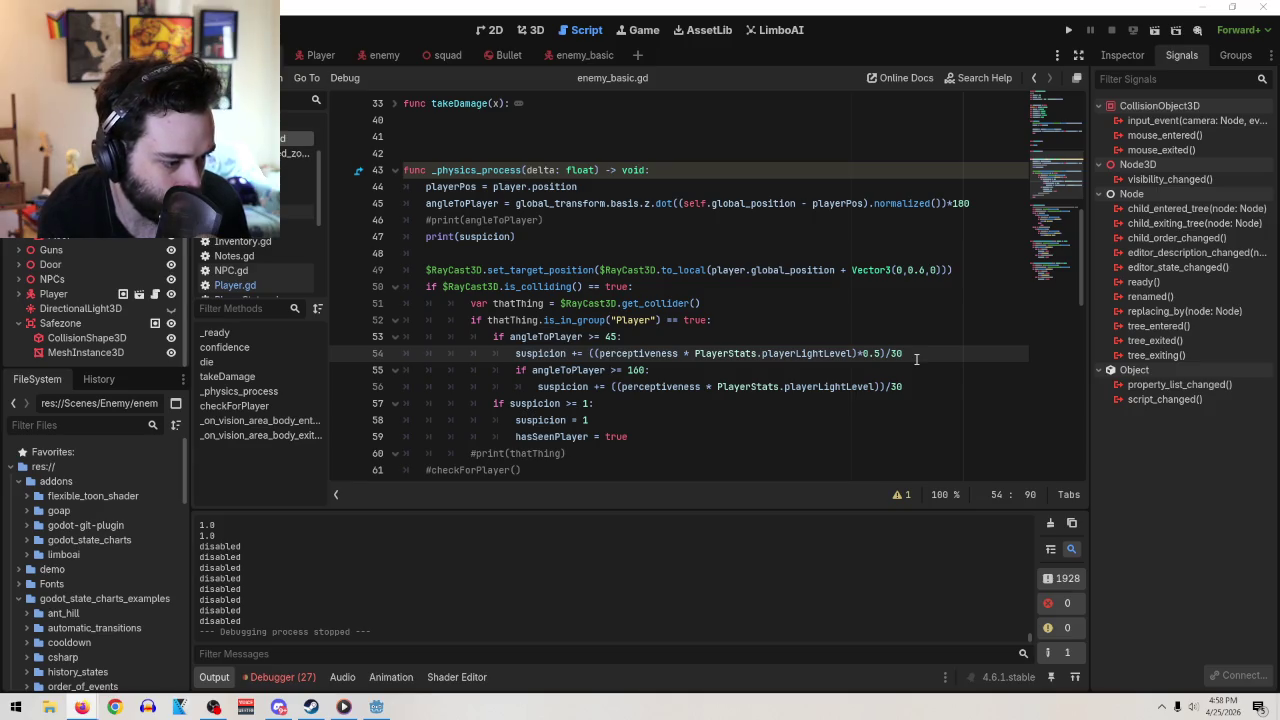
scroll(858, 380, down, 5)
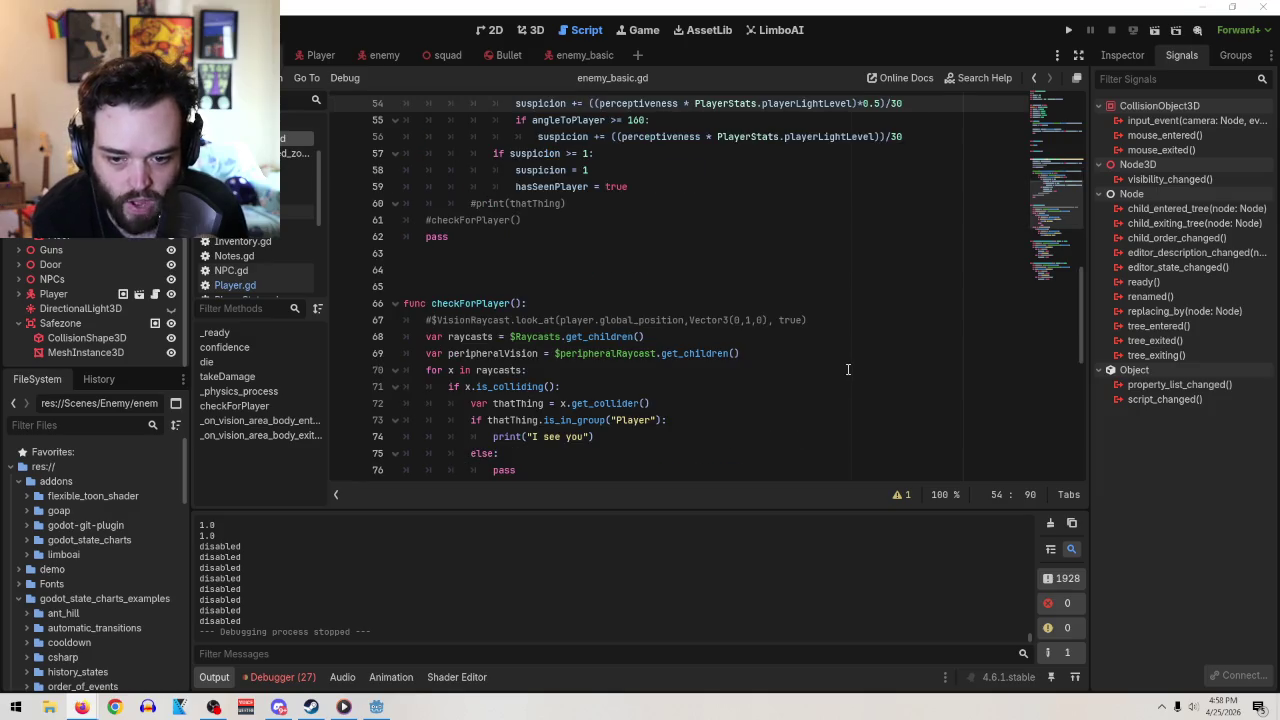
scroll(848, 369, down, 6)
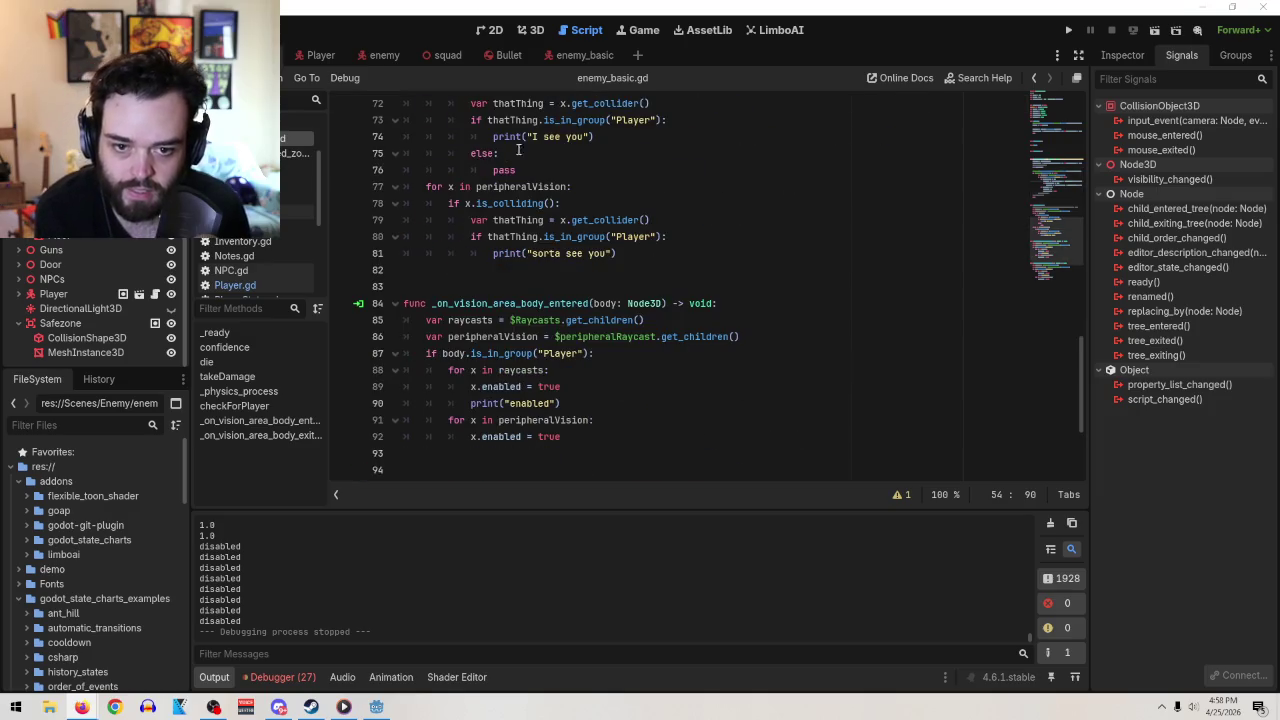
Show Enemy.gd's _on_sus_calm_down_timeout if/else body and the SusCalmDown timer's settings: 0.5 s wait, autostart
click(368, 55)
scroll(733, 350, up, 5)
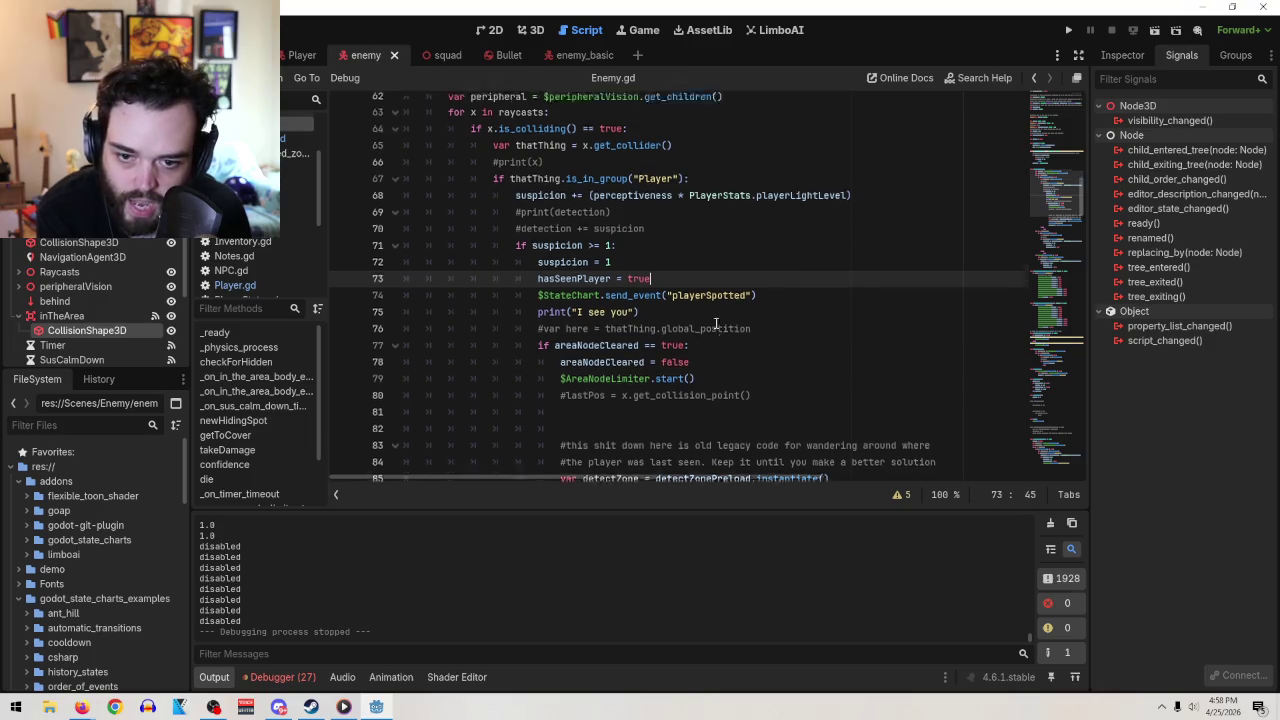
scroll(736, 342, down, 12)
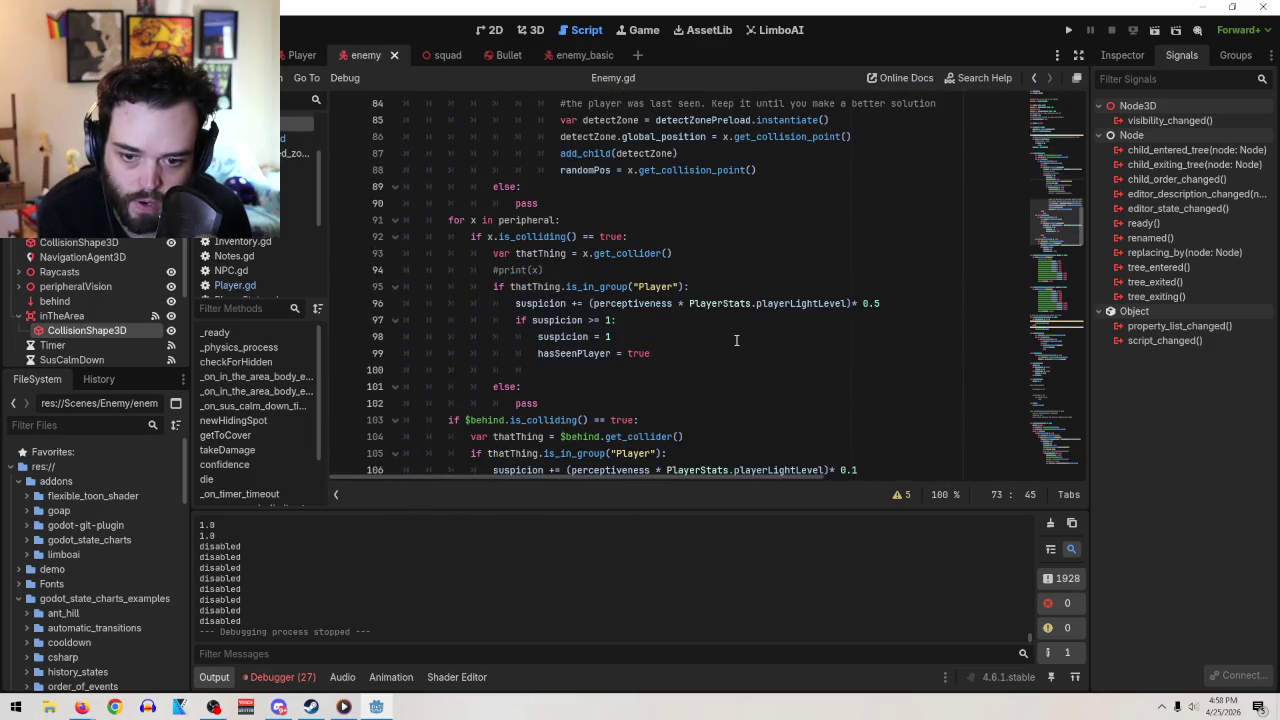
scroll(736, 340, down, 14)
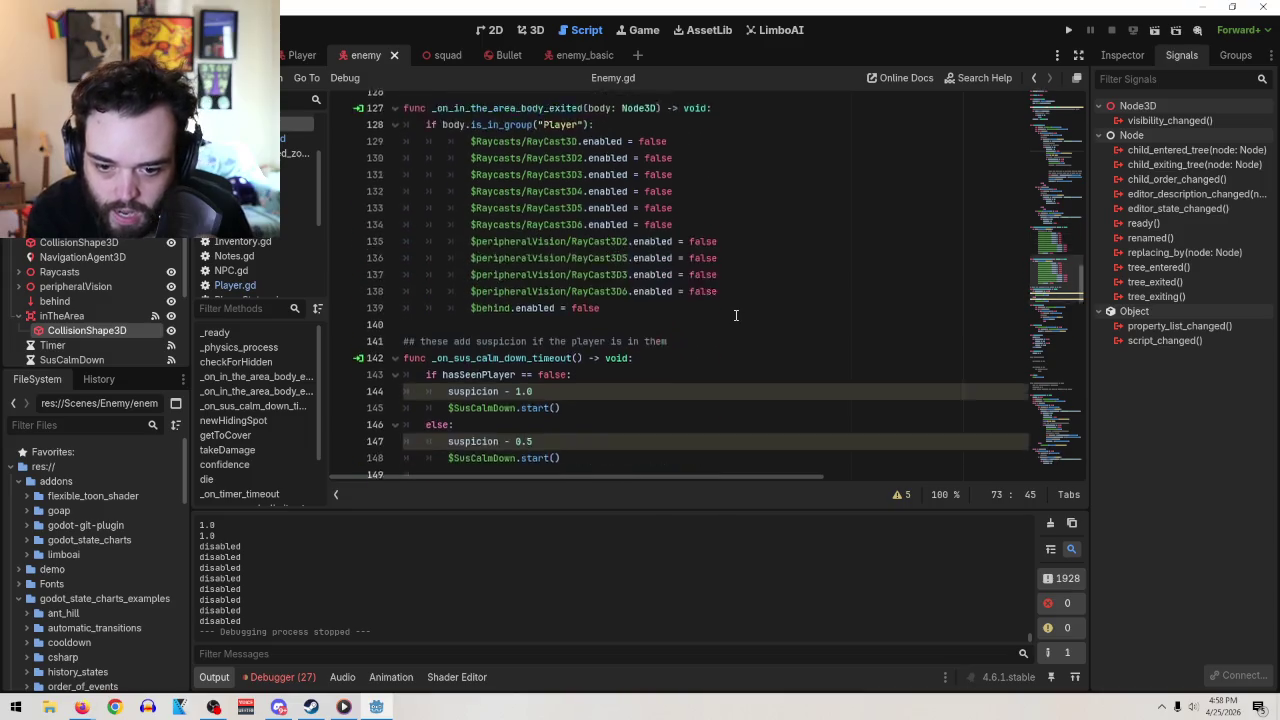
scroll(736, 315, down, 1)
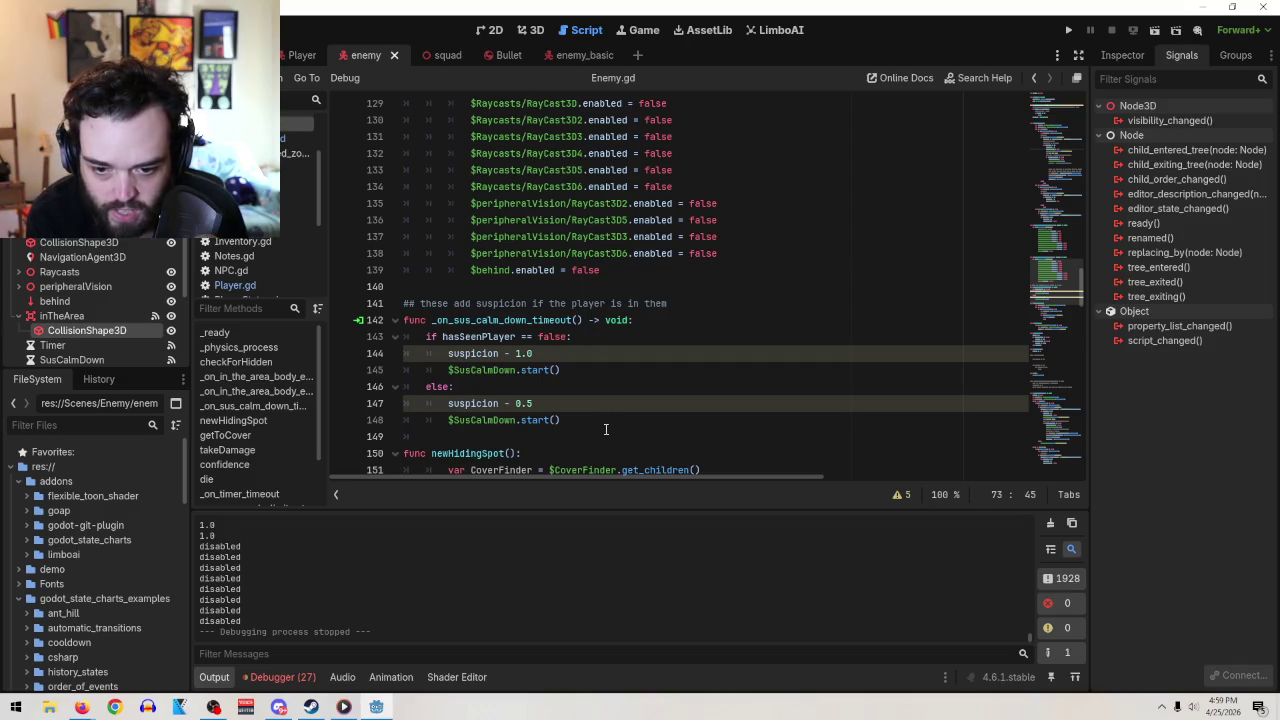
mouse_move(605, 429)
mouse_down()
mouse_move(430, 322)
mouse_move(400, 350)
mouse_move(381, 339)
mouse_up()
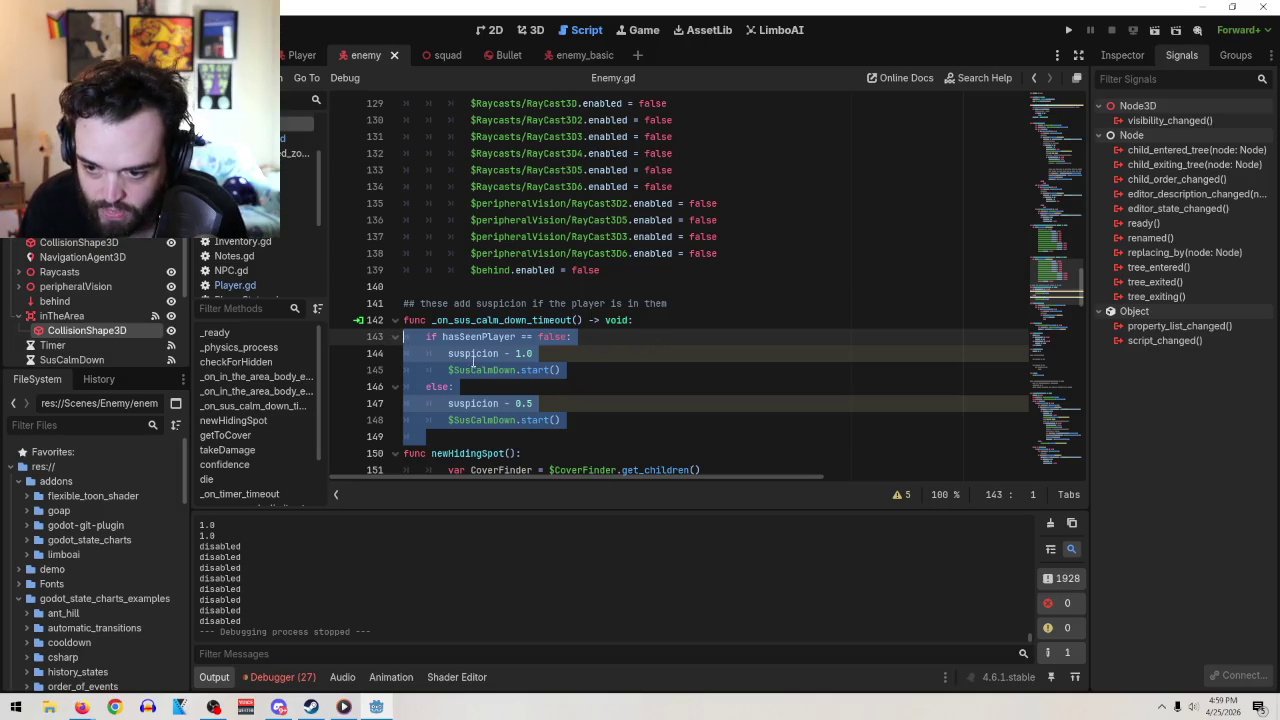
click(95, 359)
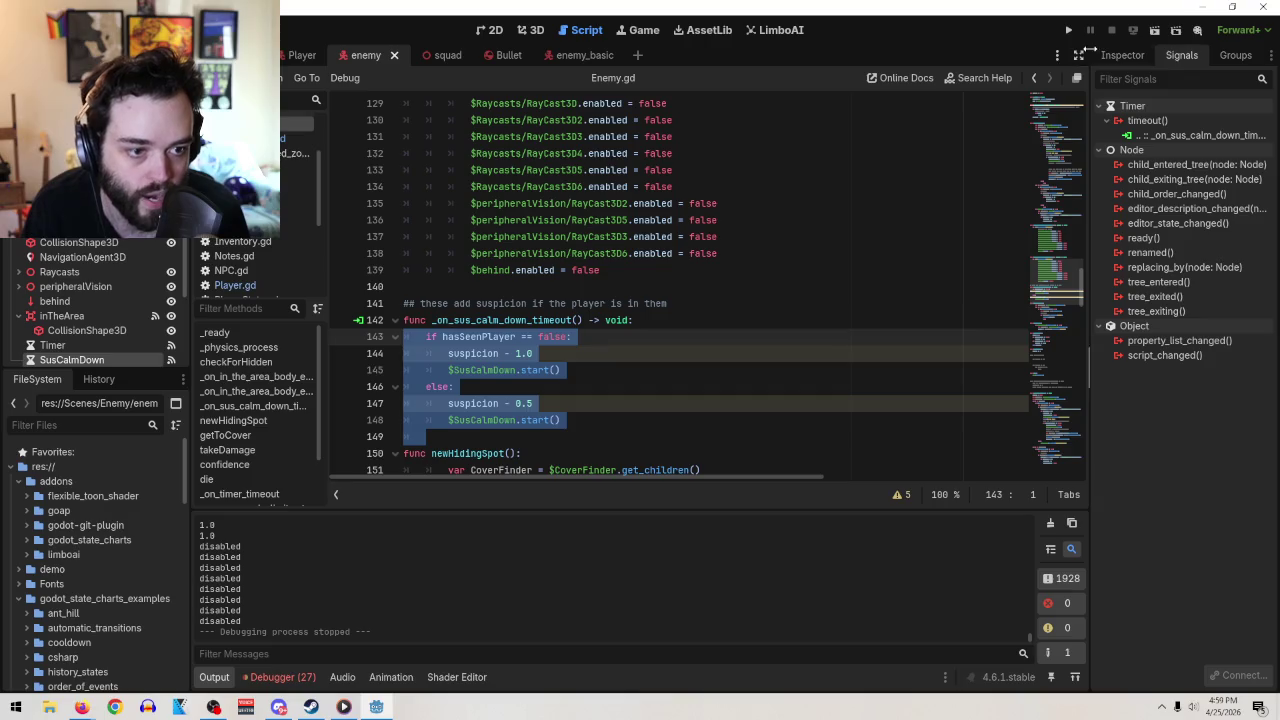
click(1121, 56)
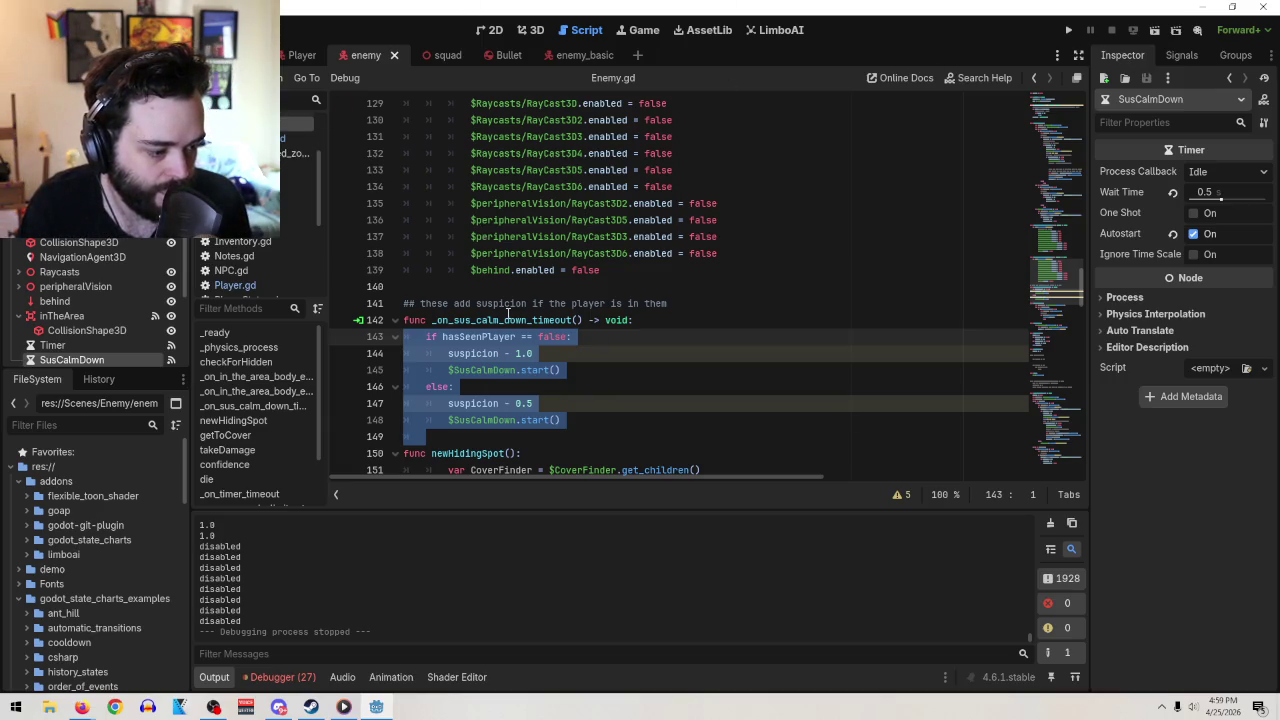
Switch back to enemy_basic.gd and scroll up to the _physics_process suspicion code near line 45
click(560, 54)
scroll(650, 405, up, 9)
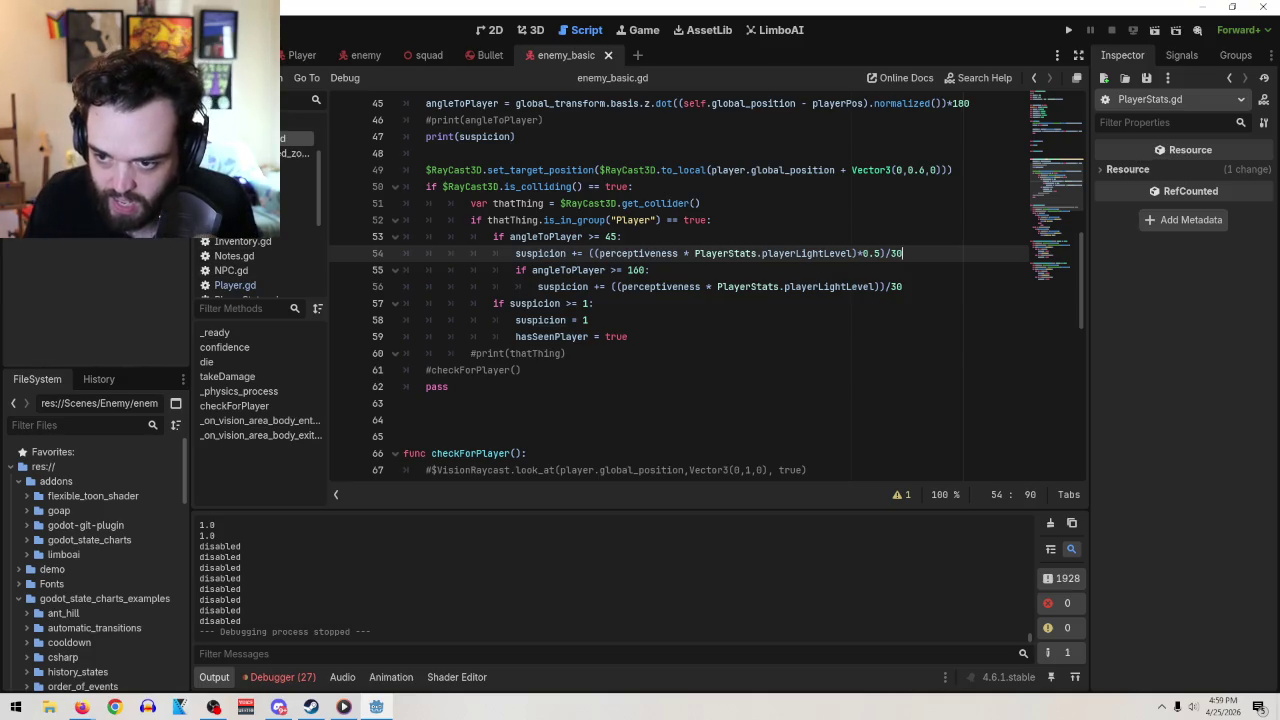
Add a Timer child node to the enemy root and name it LostTrackOfHim
right_click(112, 110)
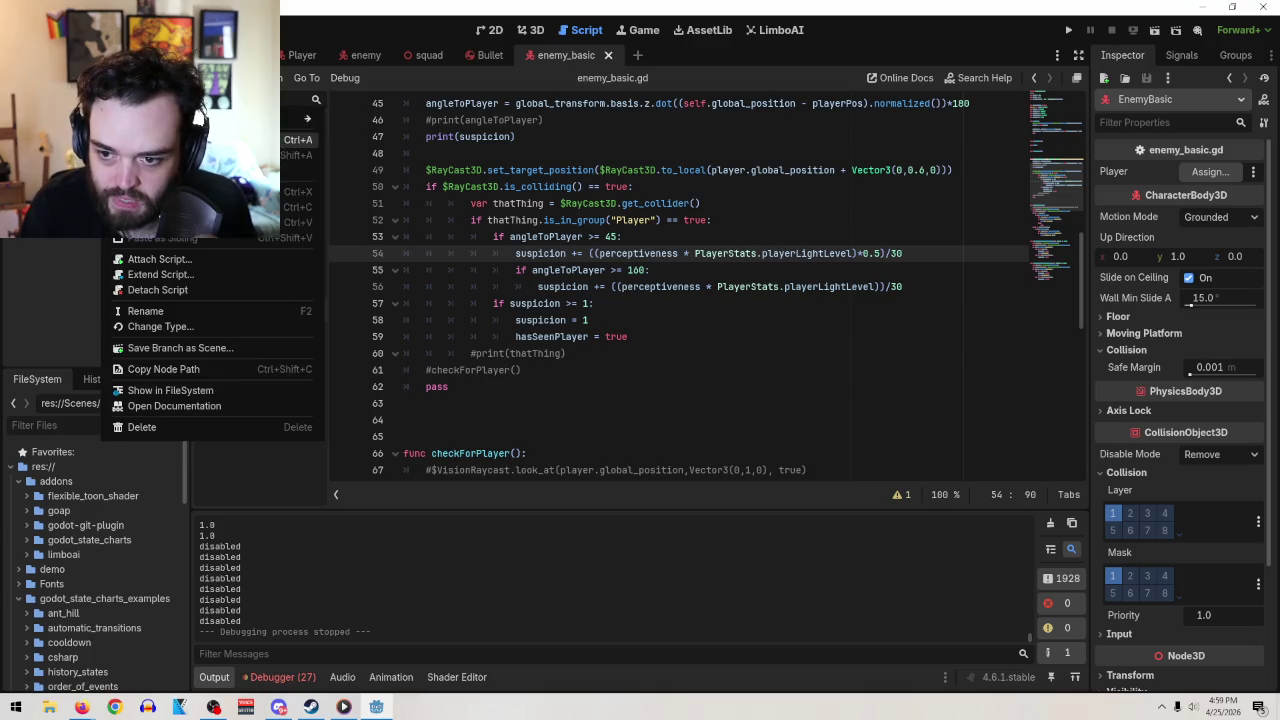
key(ctrl+a)
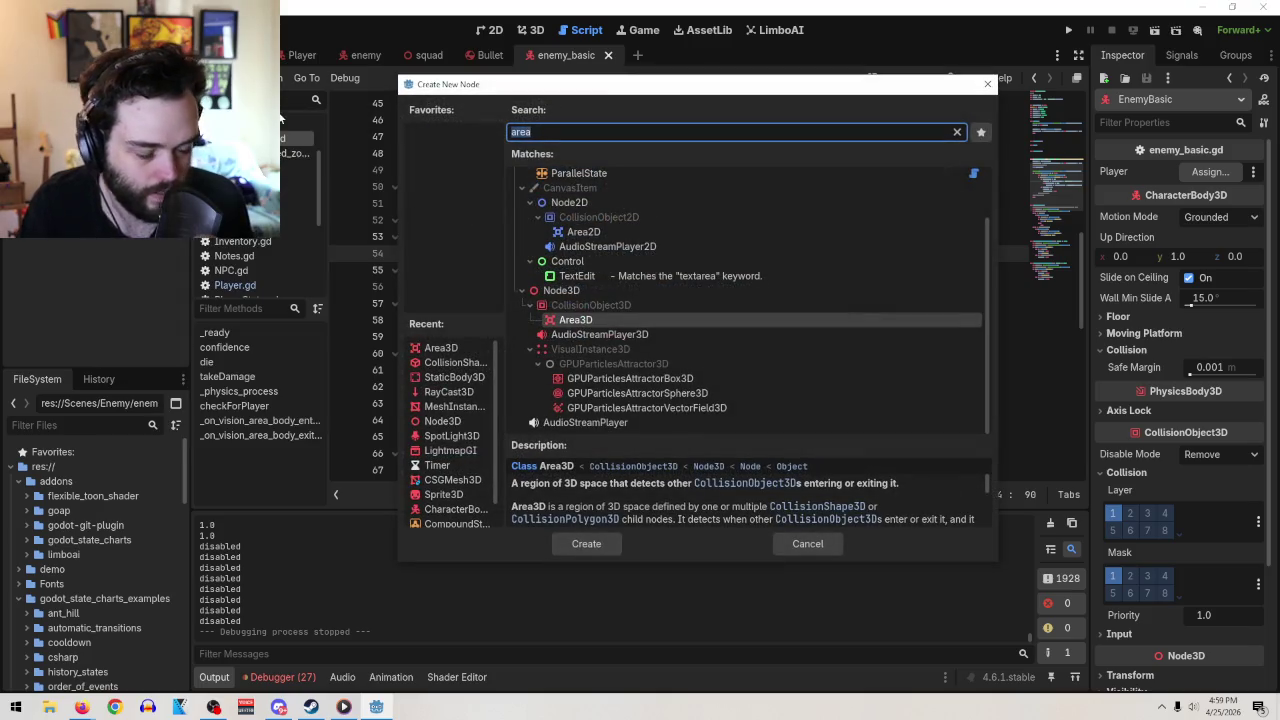
text(timer)
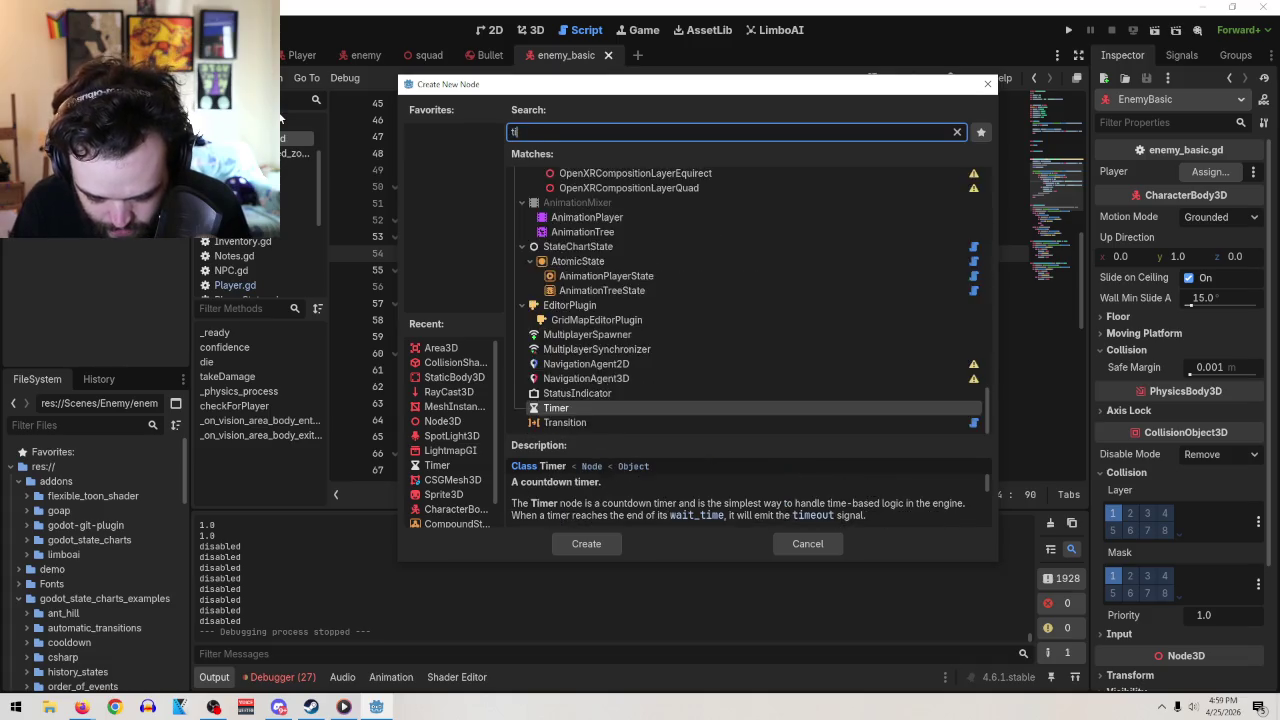
key(Return)
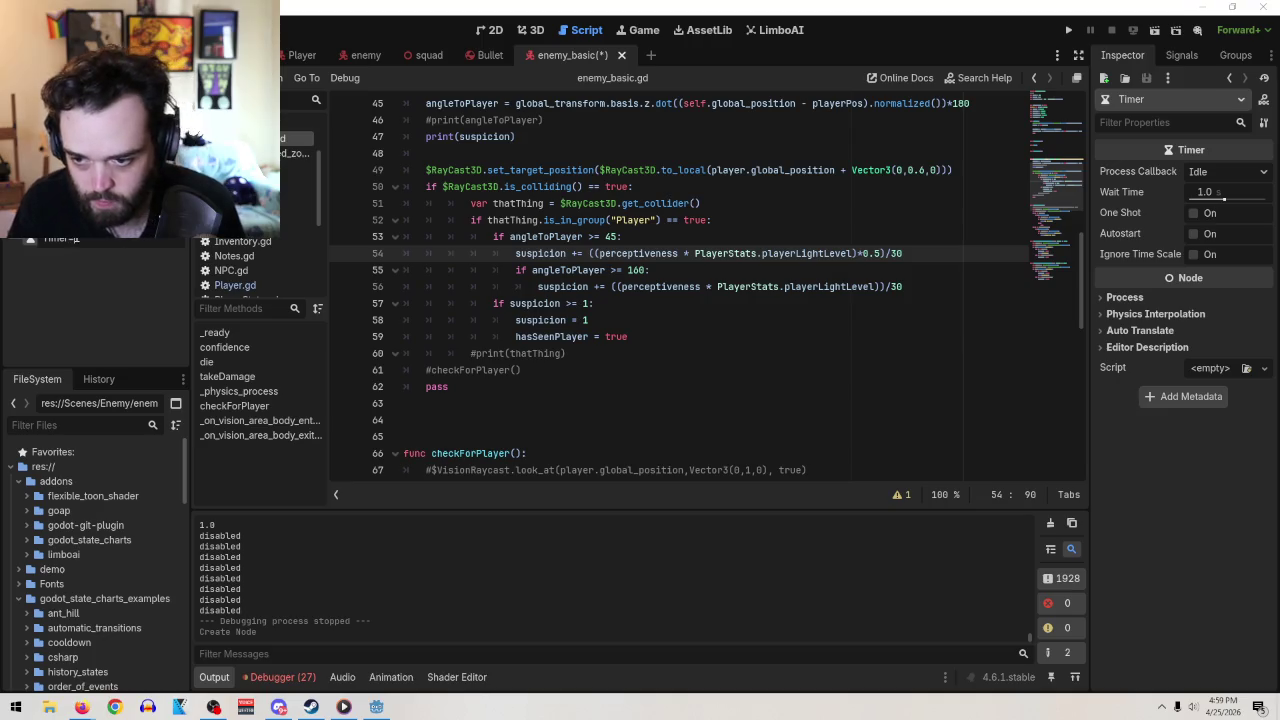
text(LostTrackO)
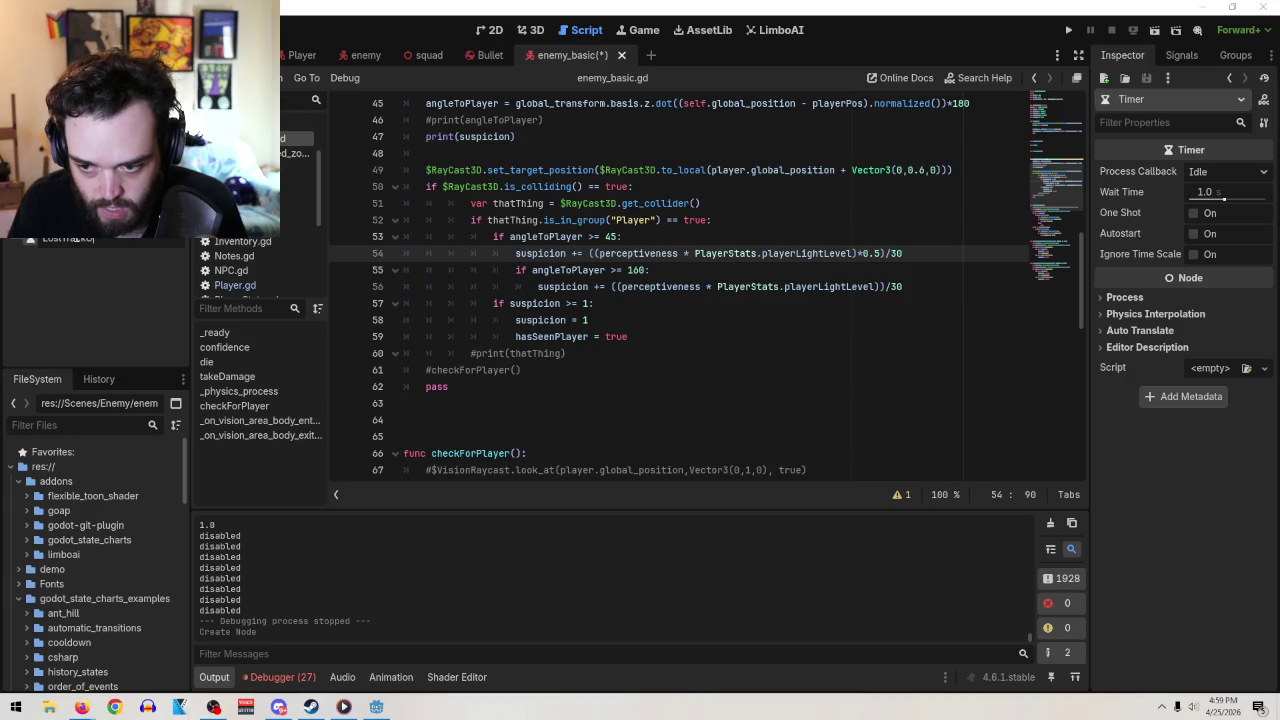
text(f)
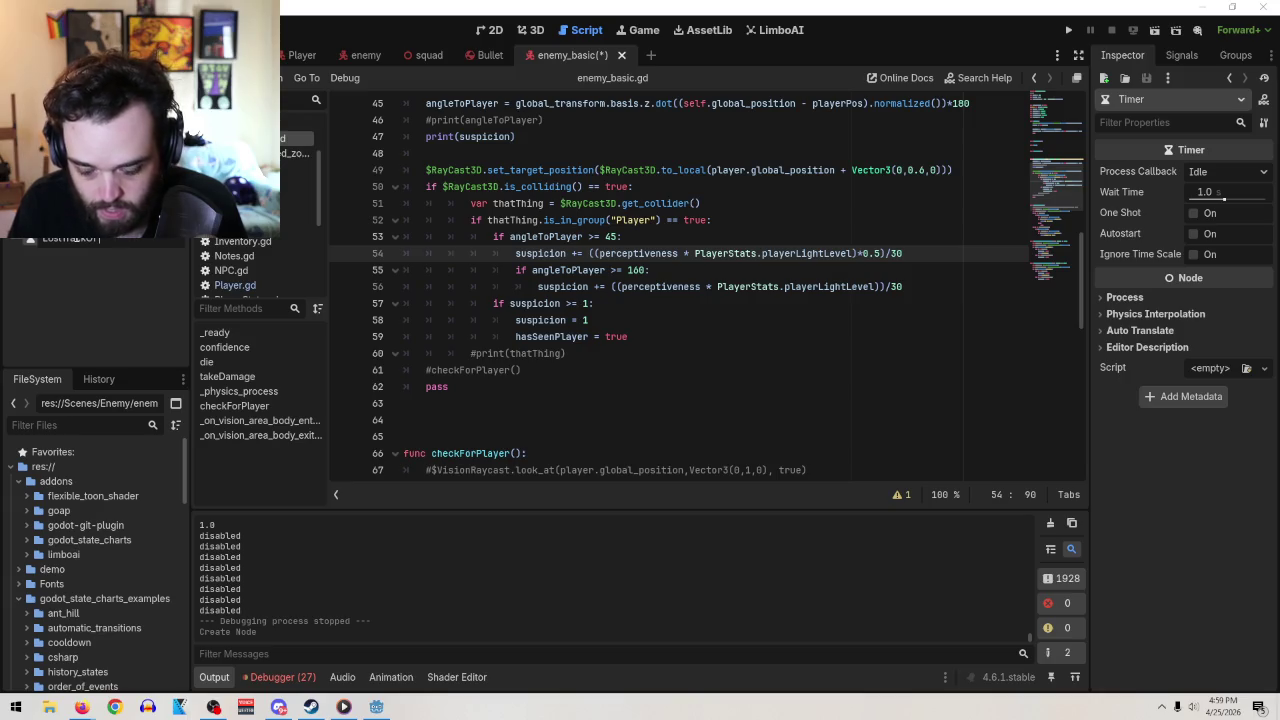
text(Him)
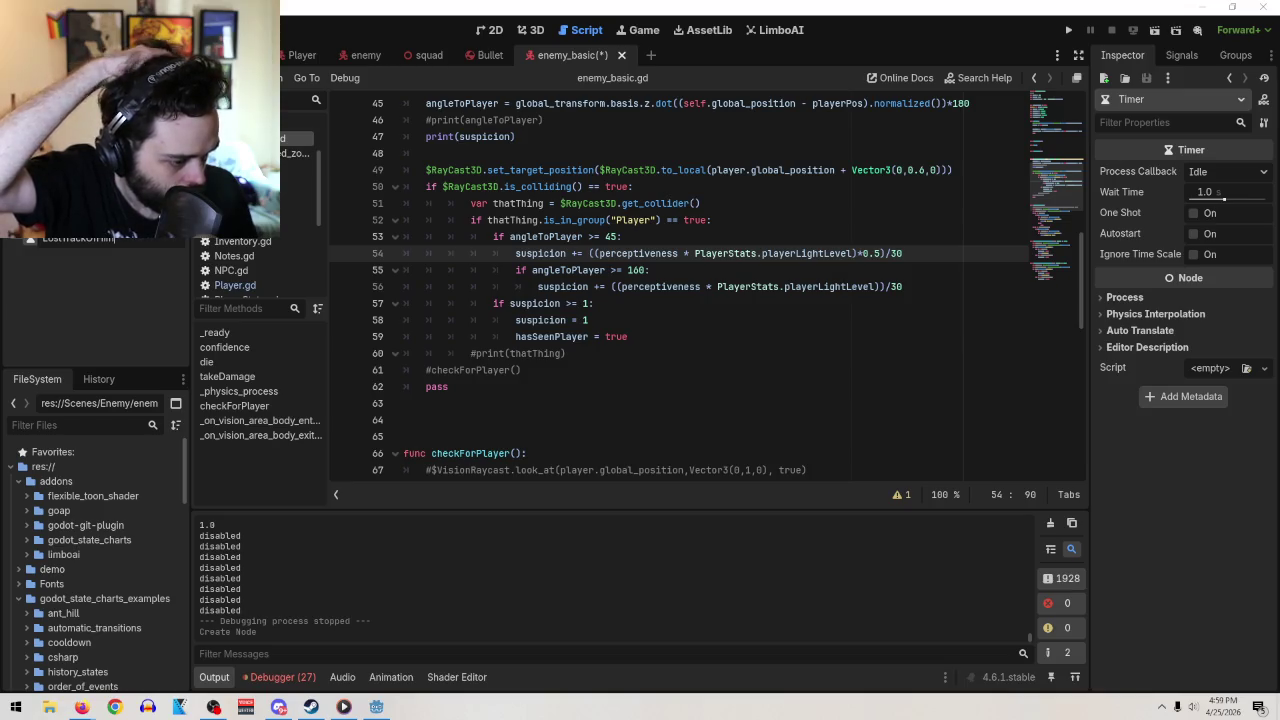
key(Return)
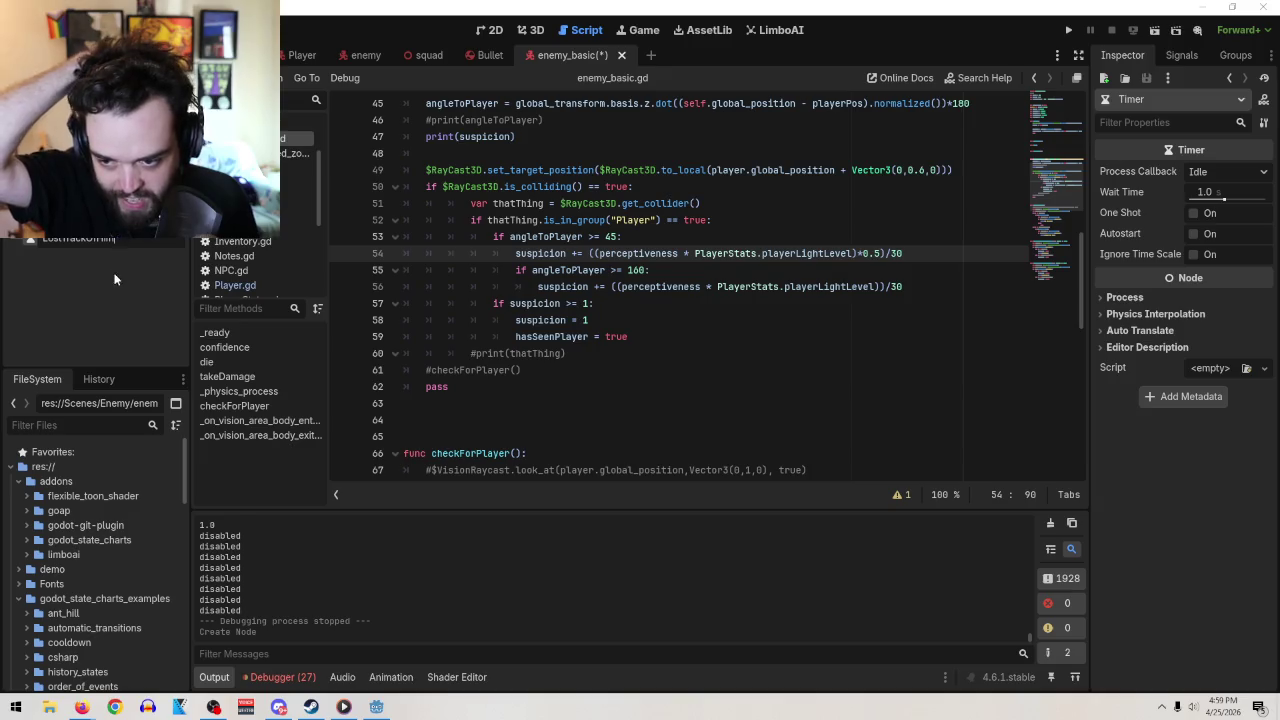
Set the LostTrackOfHim timer's wait time to 0.5 s and enable Autostart
click(1216, 191)
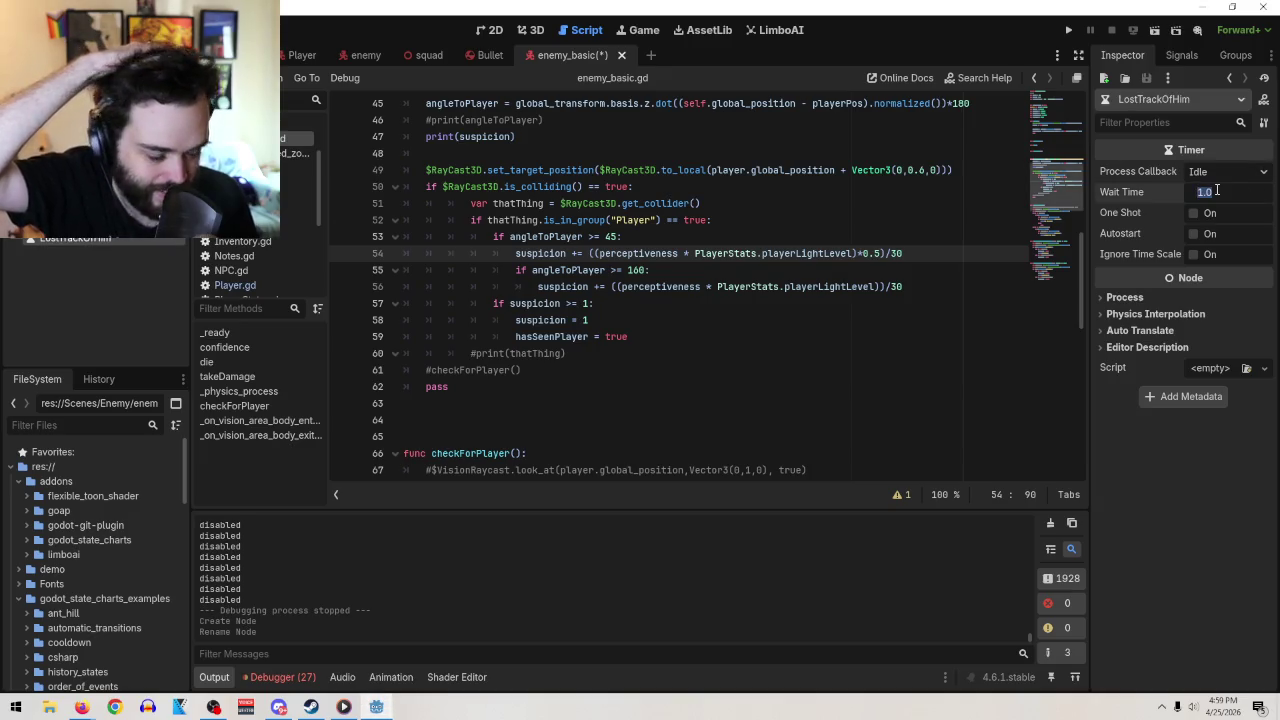
text(0.5)
key(Return)
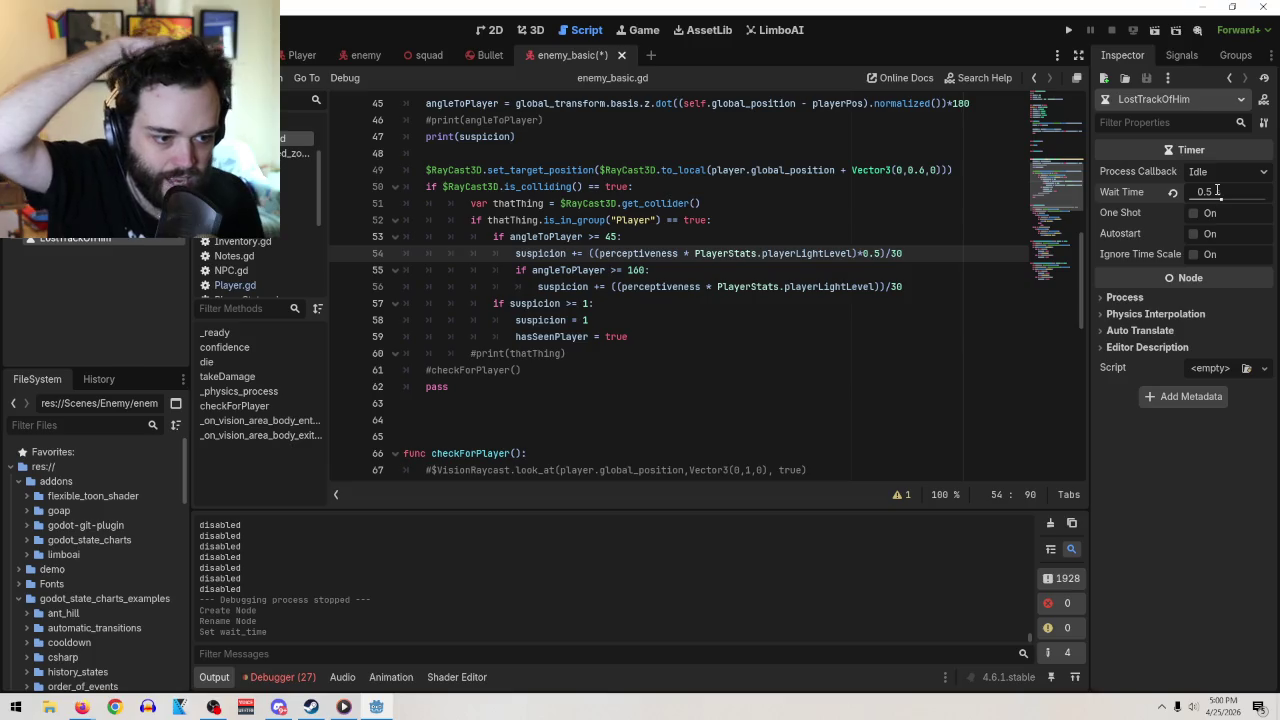
click(1193, 234)
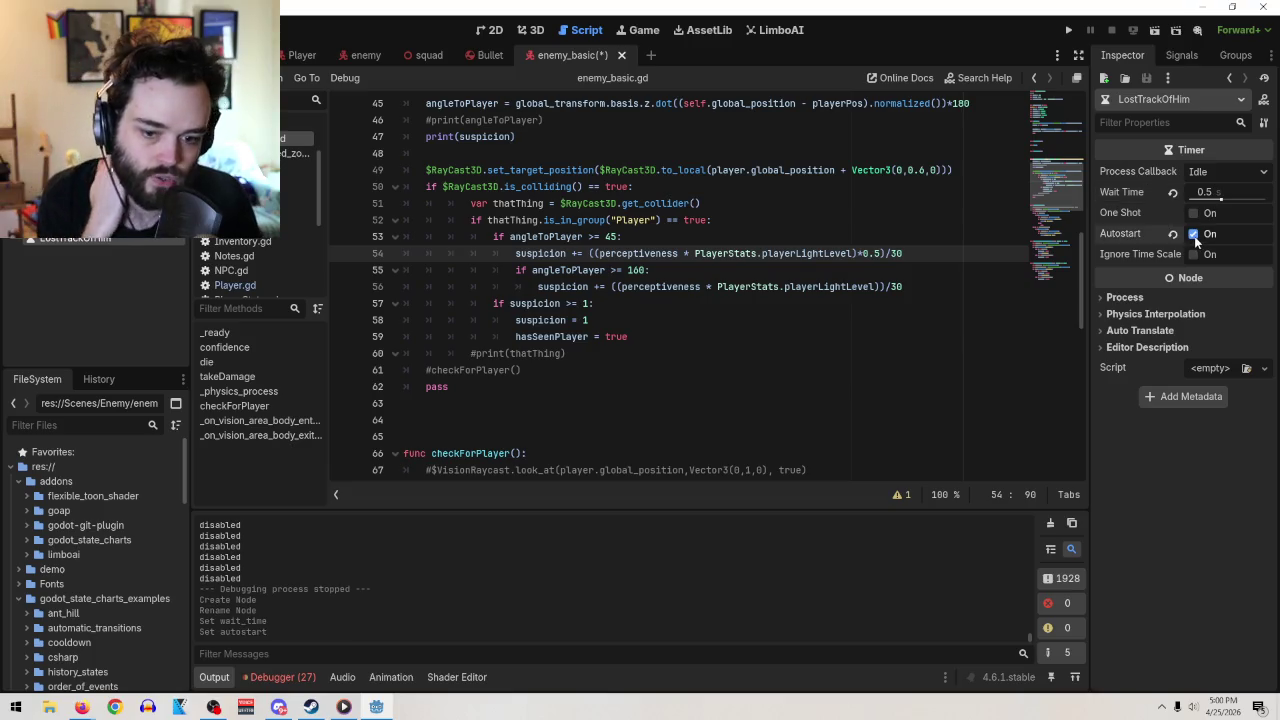
scroll(624, 385, down, 1)
scroll(624, 385, down, 10)
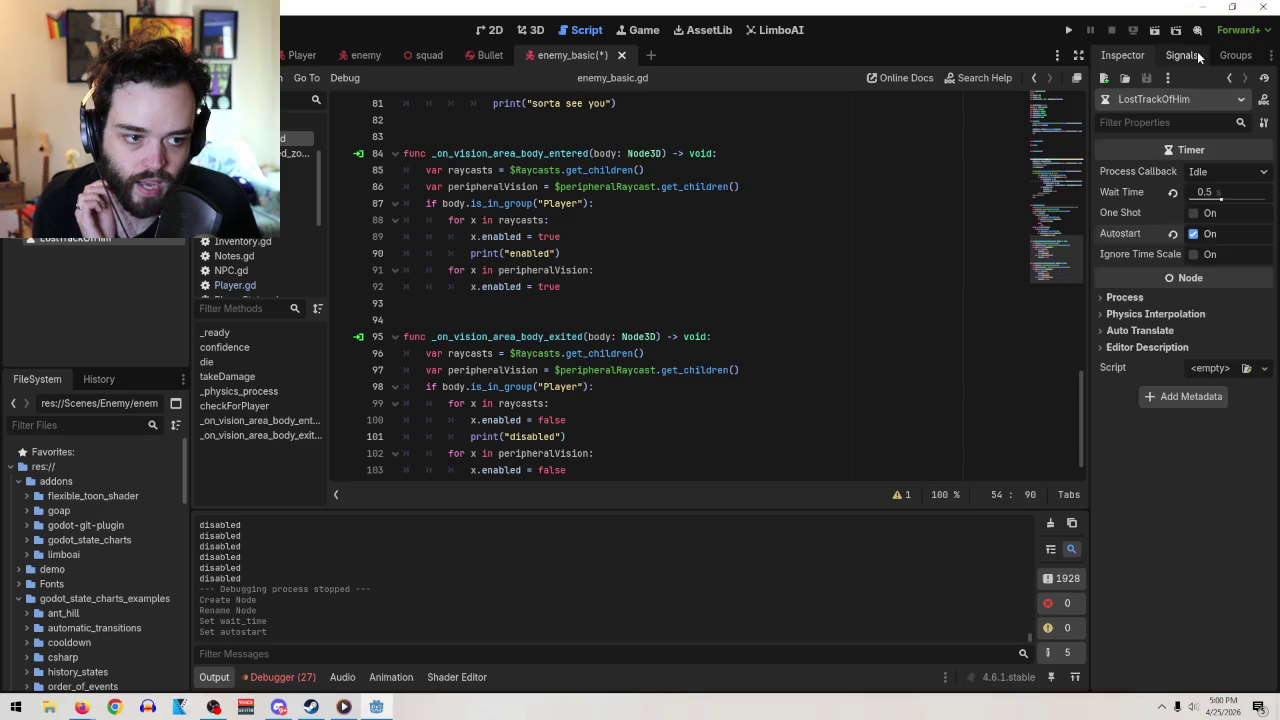
Connect the timer's timeout signal to a new handler and select its pass placeholder line
click(1196, 52)
double_click(1147, 120)
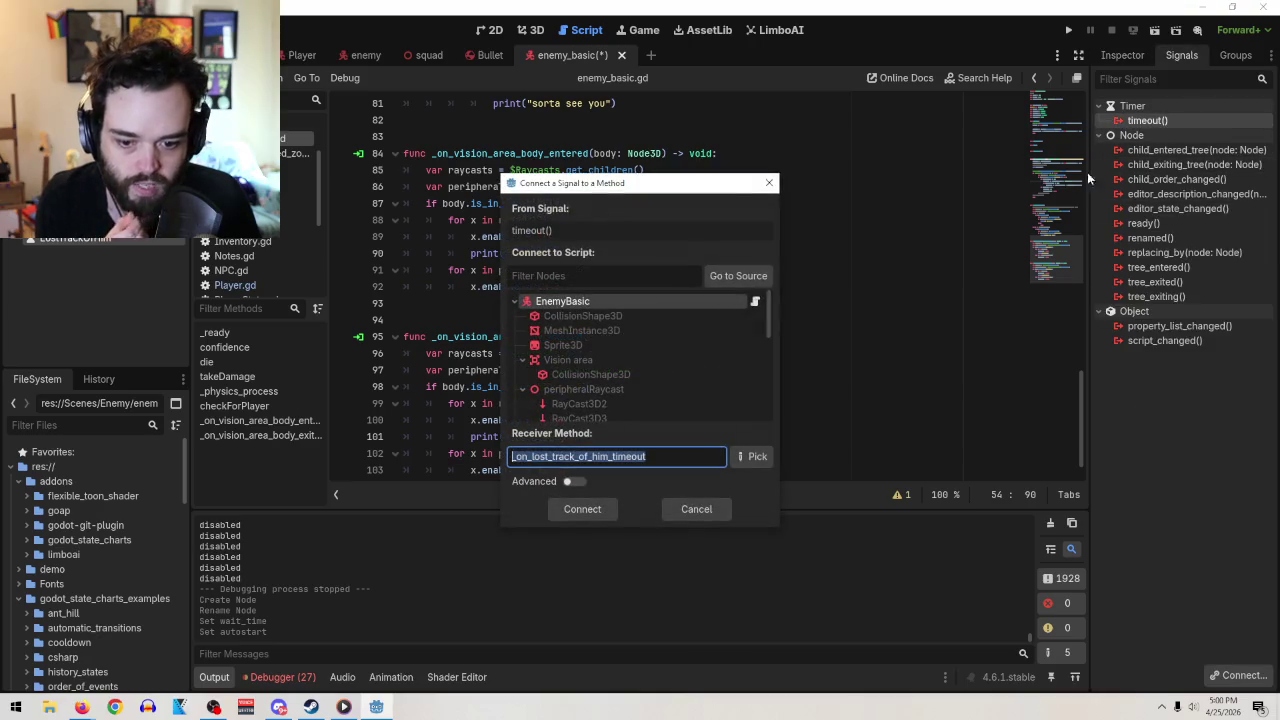
click(603, 511)
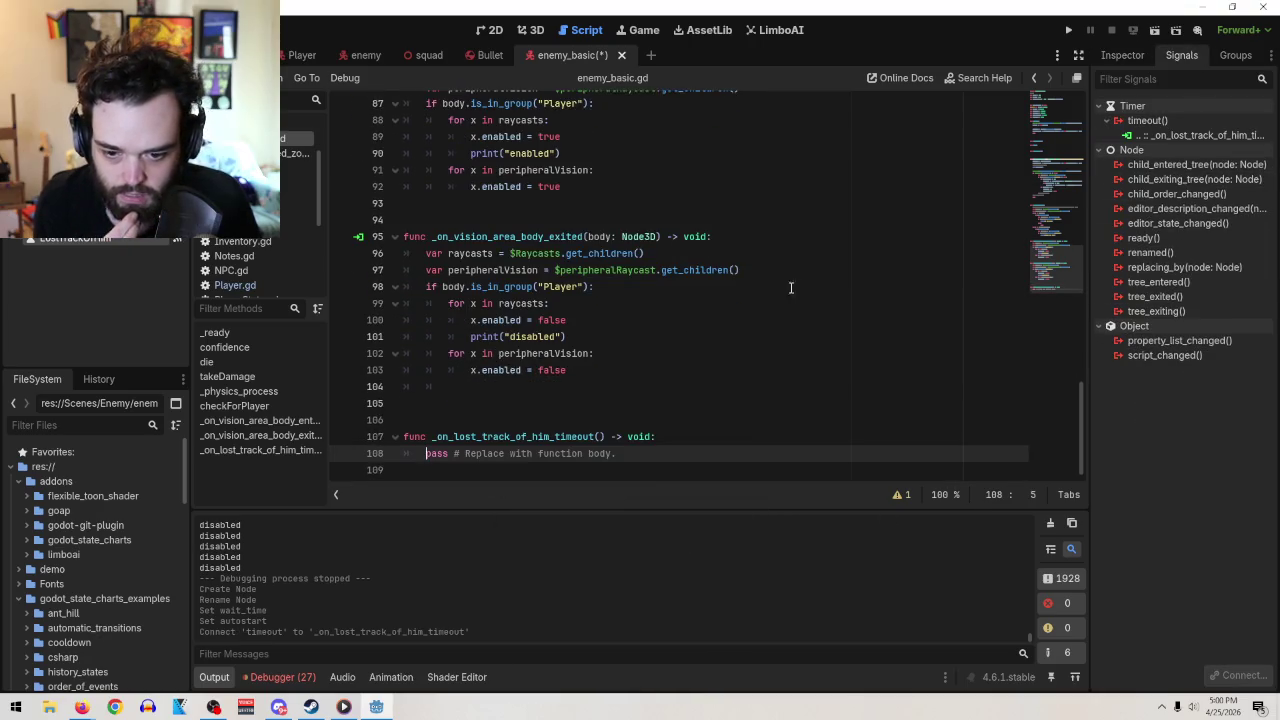
drag(617, 453, 431, 457)
Paste the suspicion if/else code over the placeholder and delete the misplaced if line
text(if hasSeenPlayer == false: 		suspicion - 1.0 		$SusCalmDown.start() 	else: 		suspicion - 0.5 		$SusCalmDown.start())
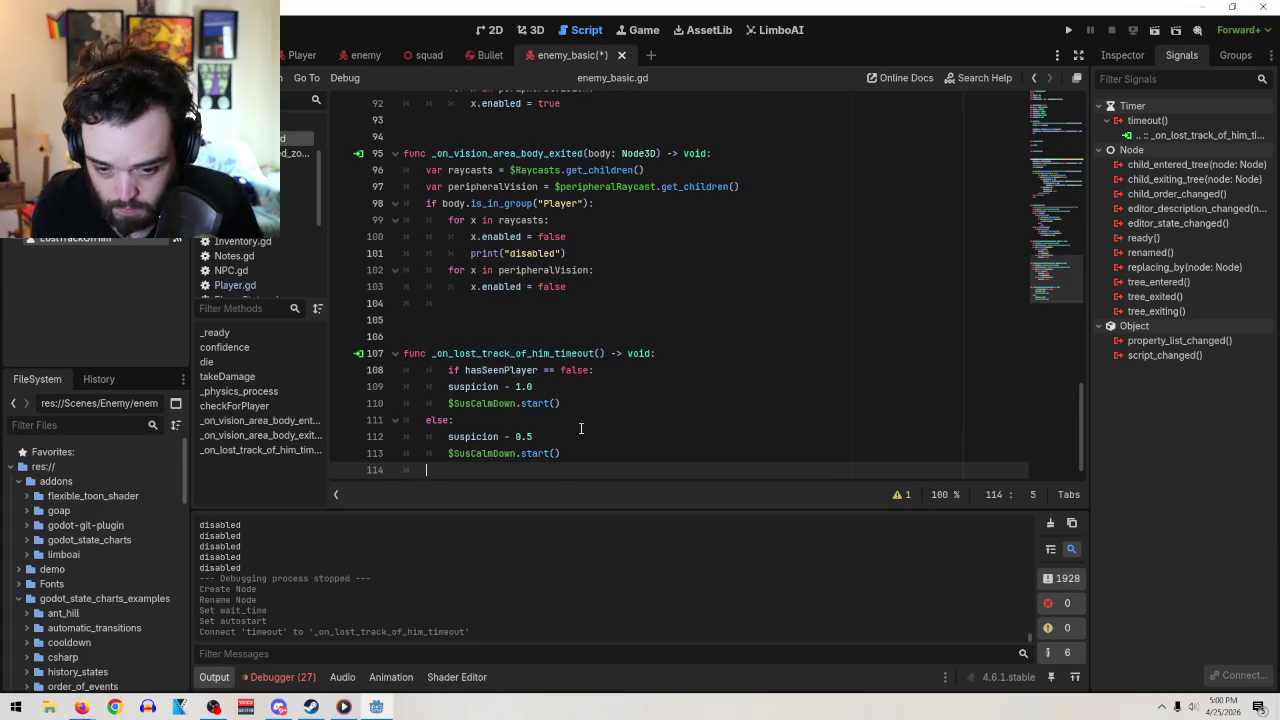
drag(597, 370, 413, 384)
key(BackSpace)
key(BackSpace)
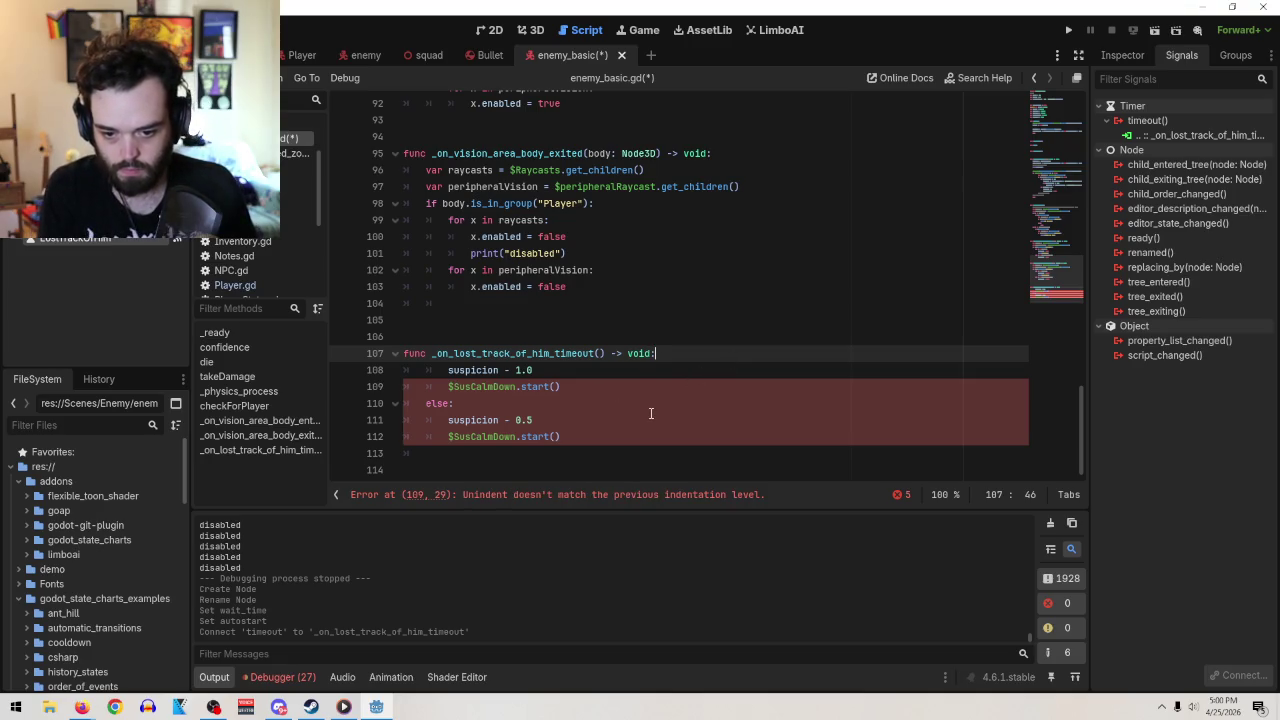
click(447, 370)
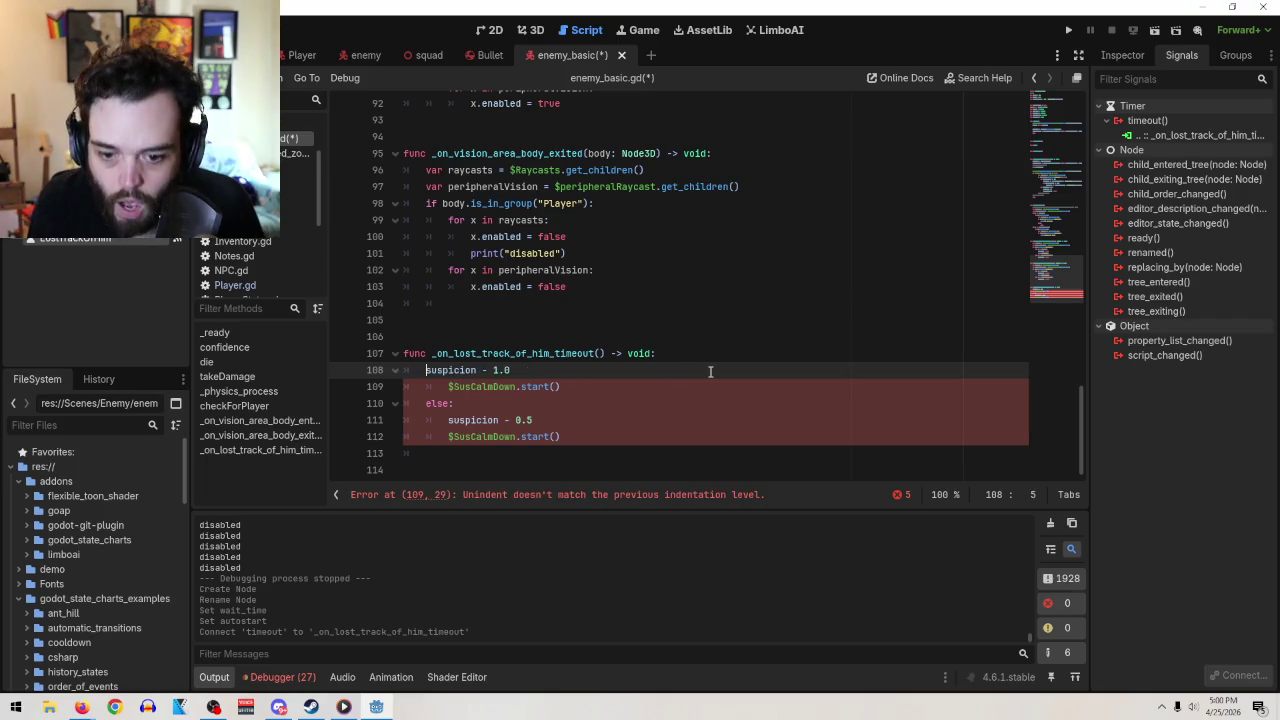
Restore the 'if hasSeenPlayer' line and unindent it one level so the handler parses
key(ctrl+z)
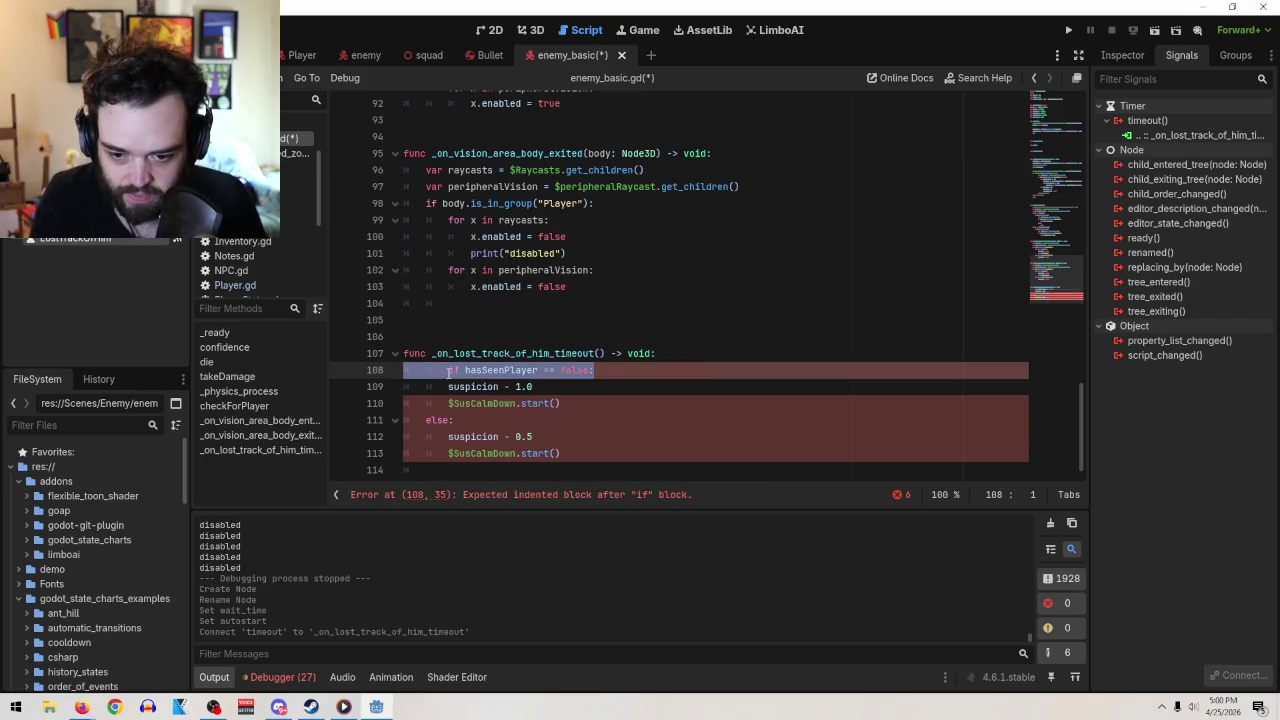
click(447, 371)
key(BackSpace)
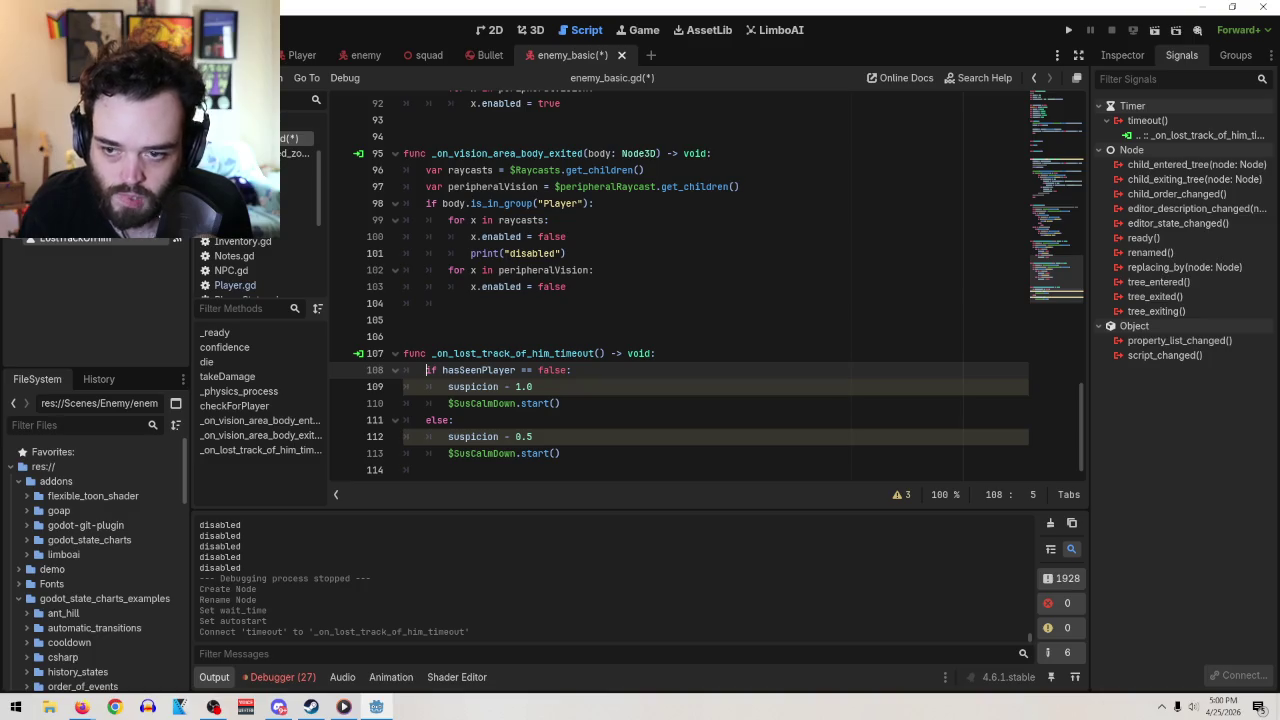
click(22, 30)
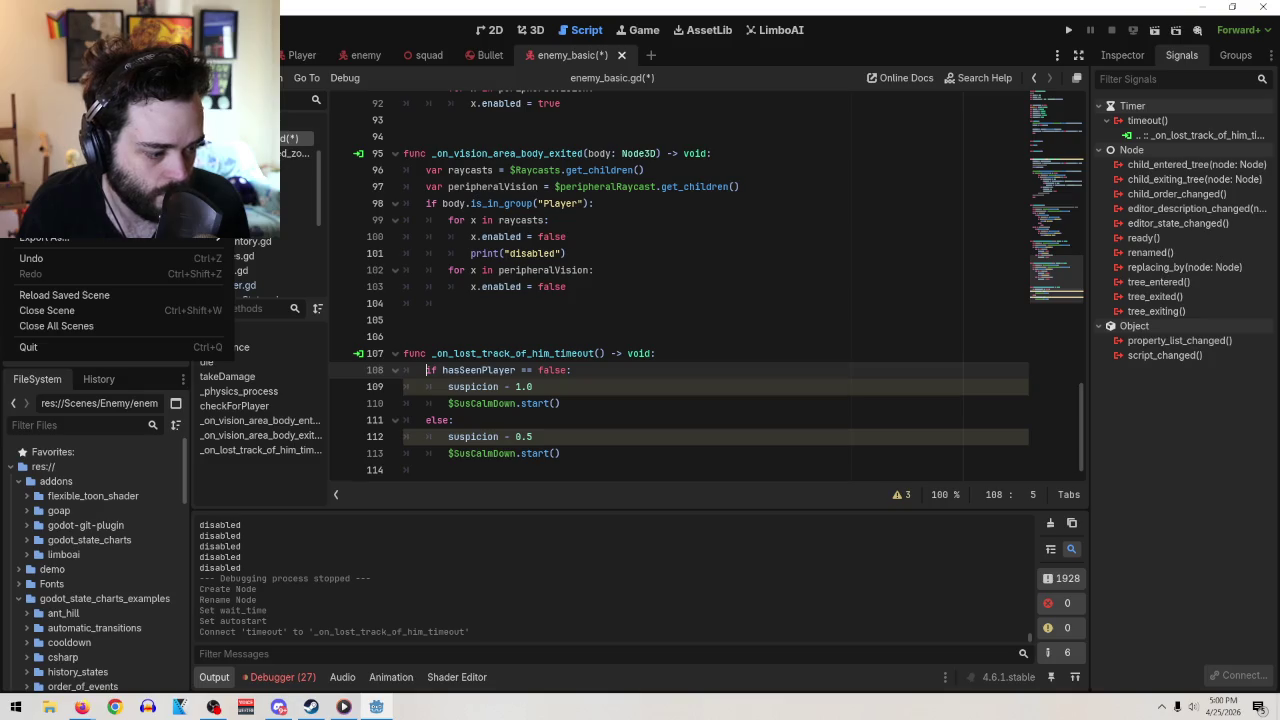
Save enemy_basic.gd and test-run the level scene, which halts on a null-instance start() error
key(ctrl+s)
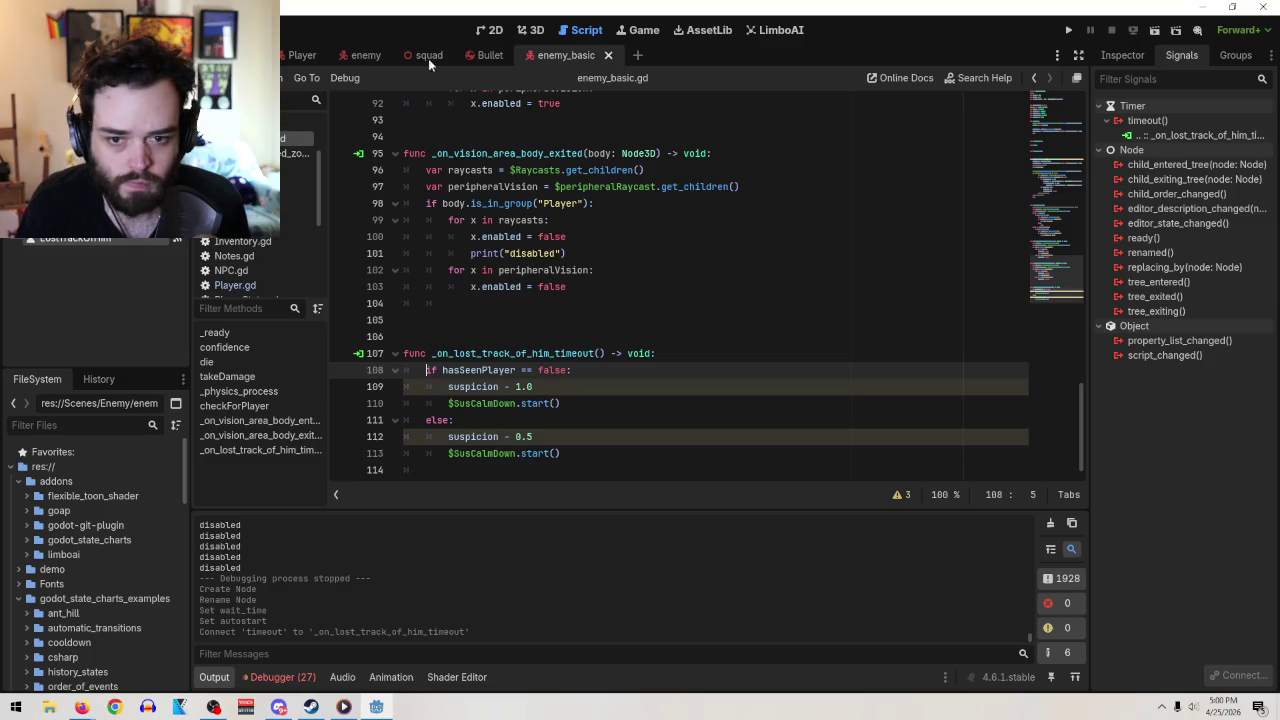
click(283, 55)
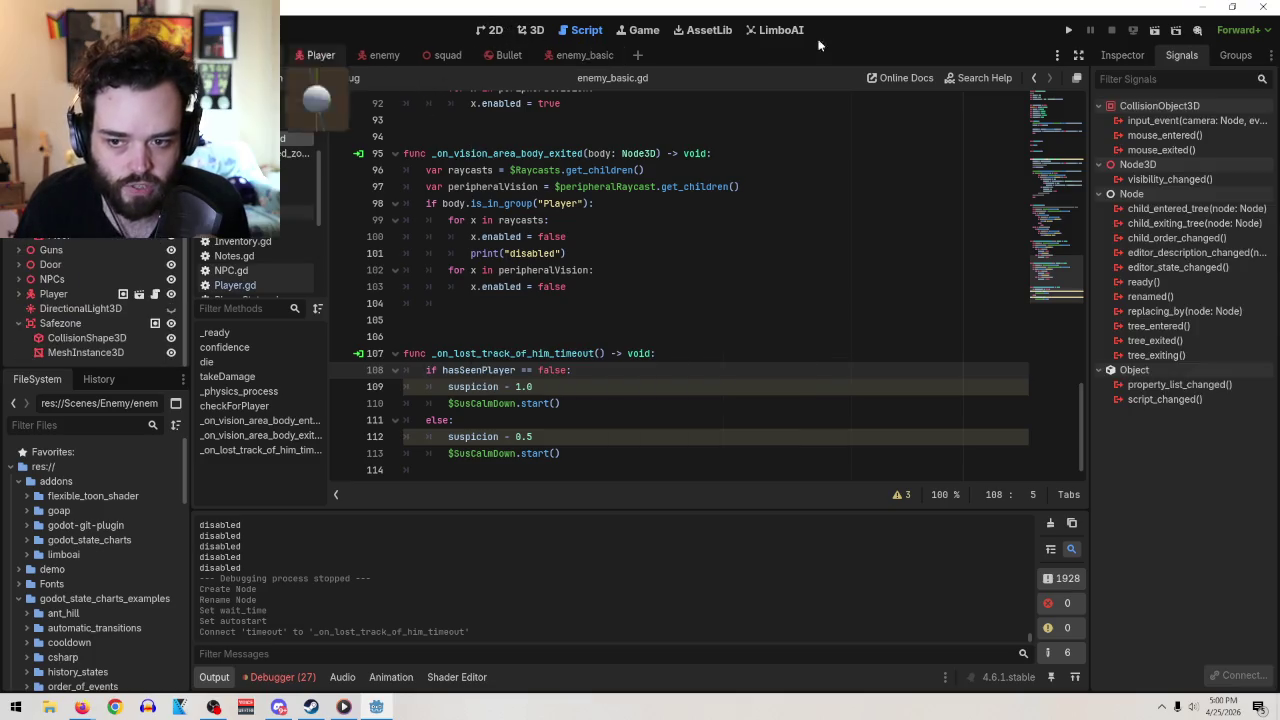
click(1153, 30)
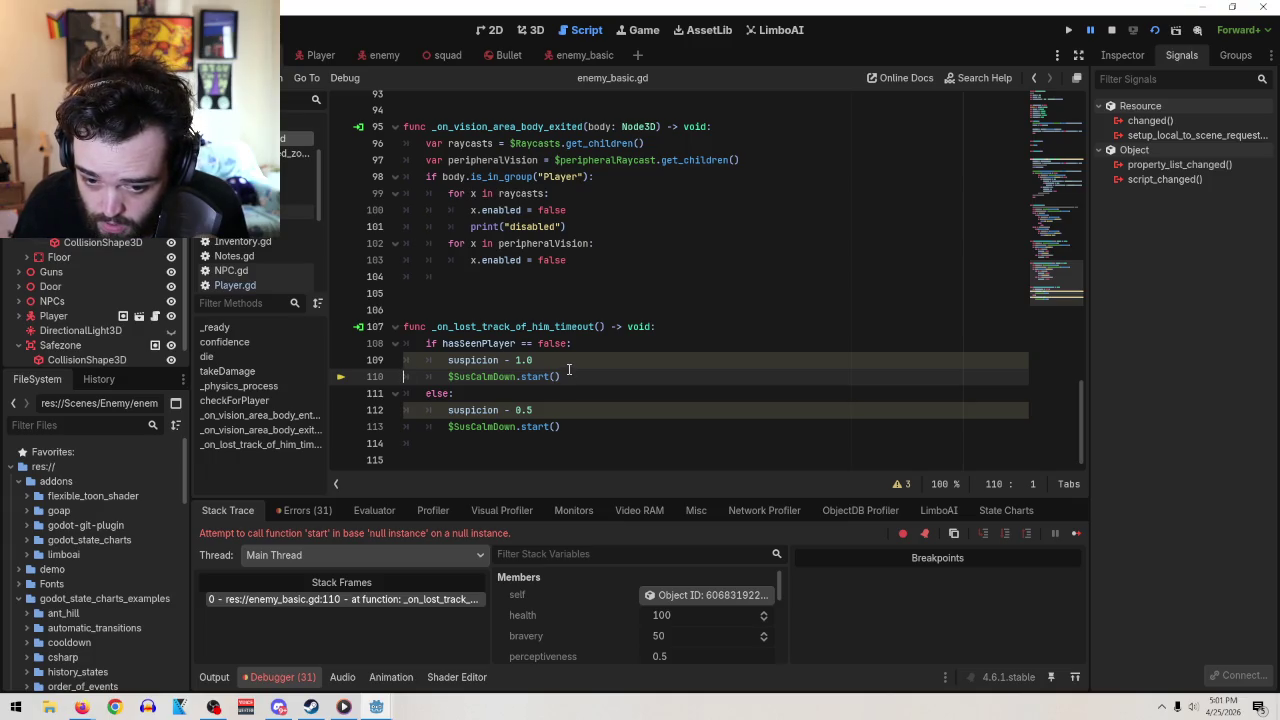
Replace $SusCalmDown on line 110 with the dragged-in $LostTrackOfHim node reference
drag(516, 376, 449, 377)
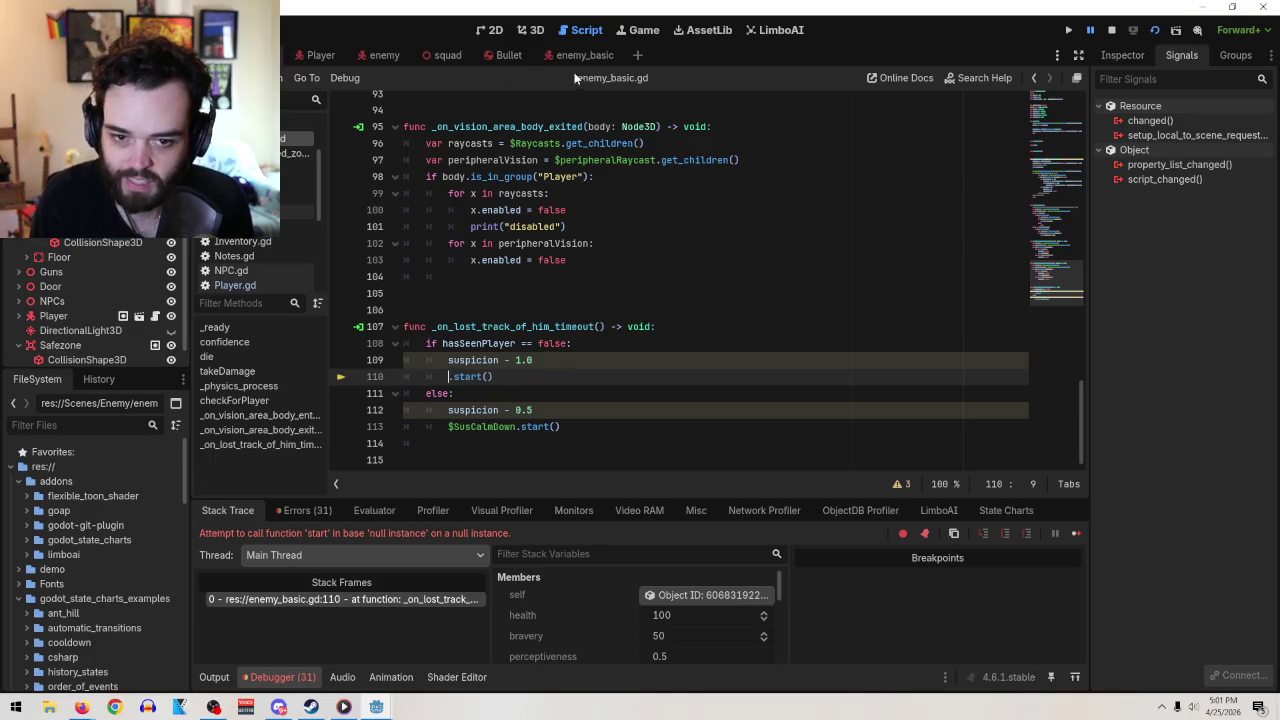
key(BackSpace)
drag(75, 259, 583, 80)
drag(75, 259, 449, 378)
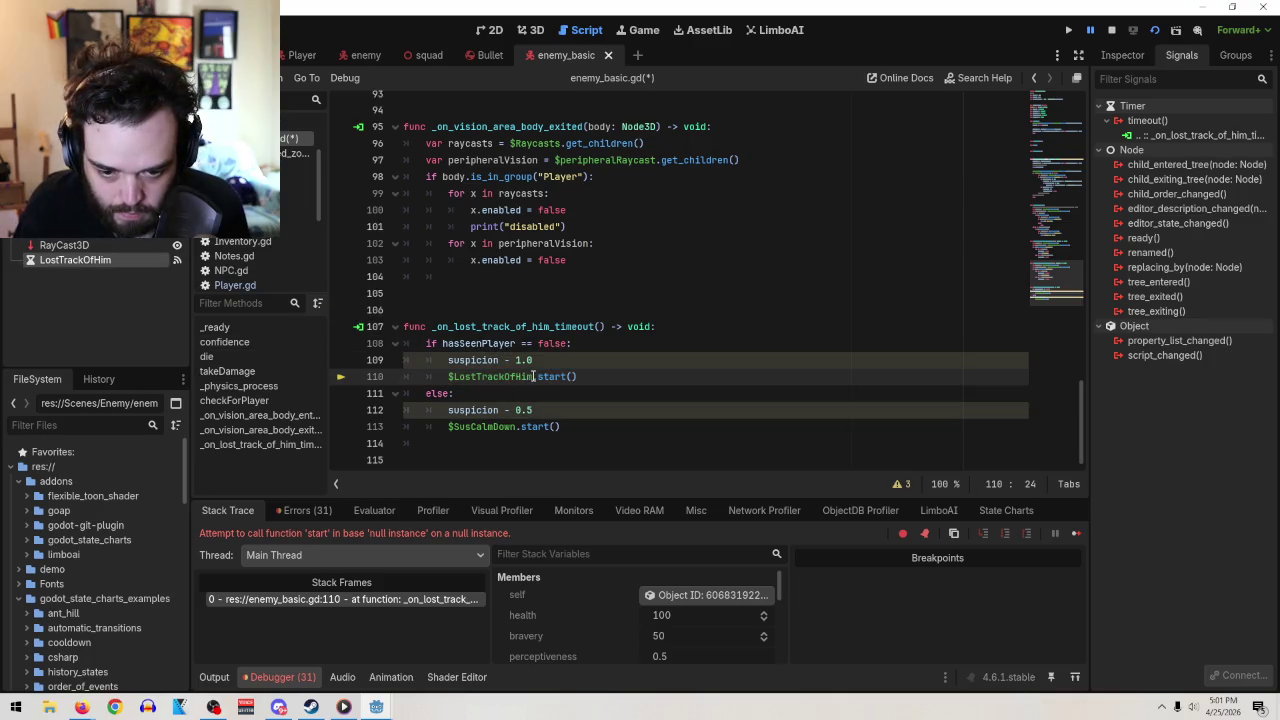
Paste $LostTrackOfHim over line 113's $SusCalmDown and stop the crashed debug session
click(507, 427)
double_click(507, 427)
text($LostTrackOfHim)
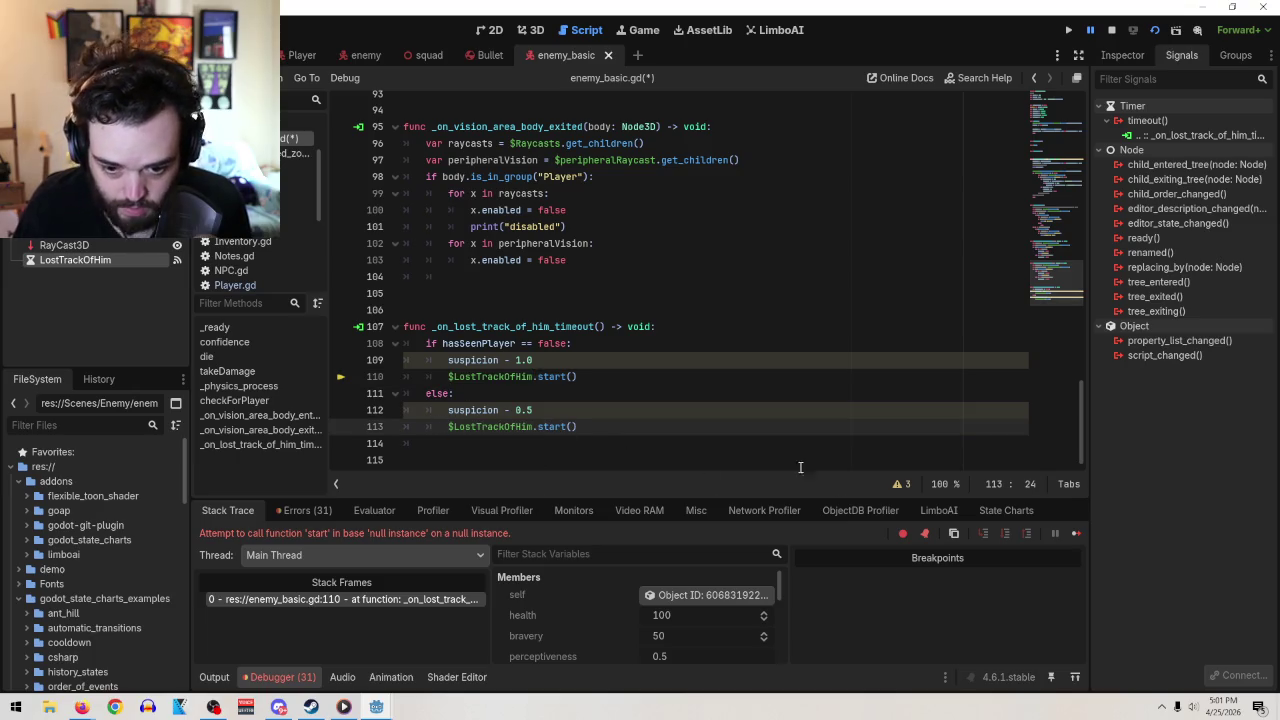
click(672, 427)
click(1111, 30)
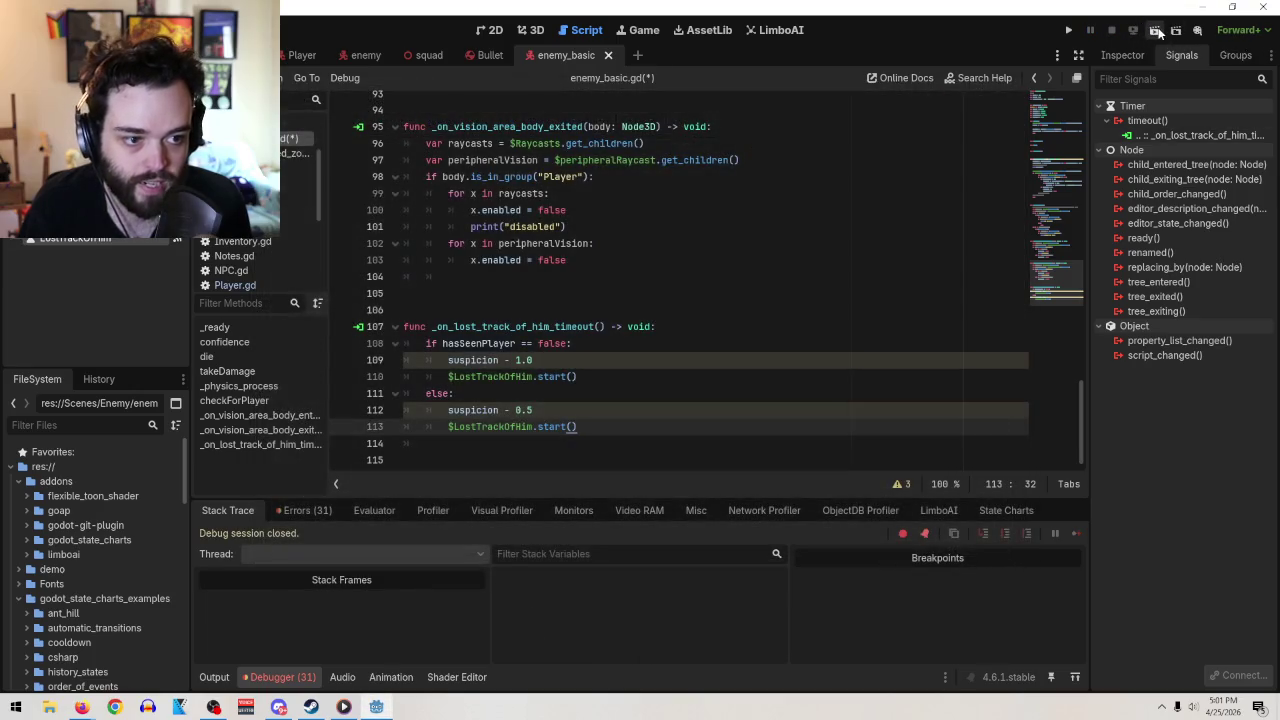
Re-run the level, check suspicion holds near 0.192 in the log, then close the game window
click(1155, 31)
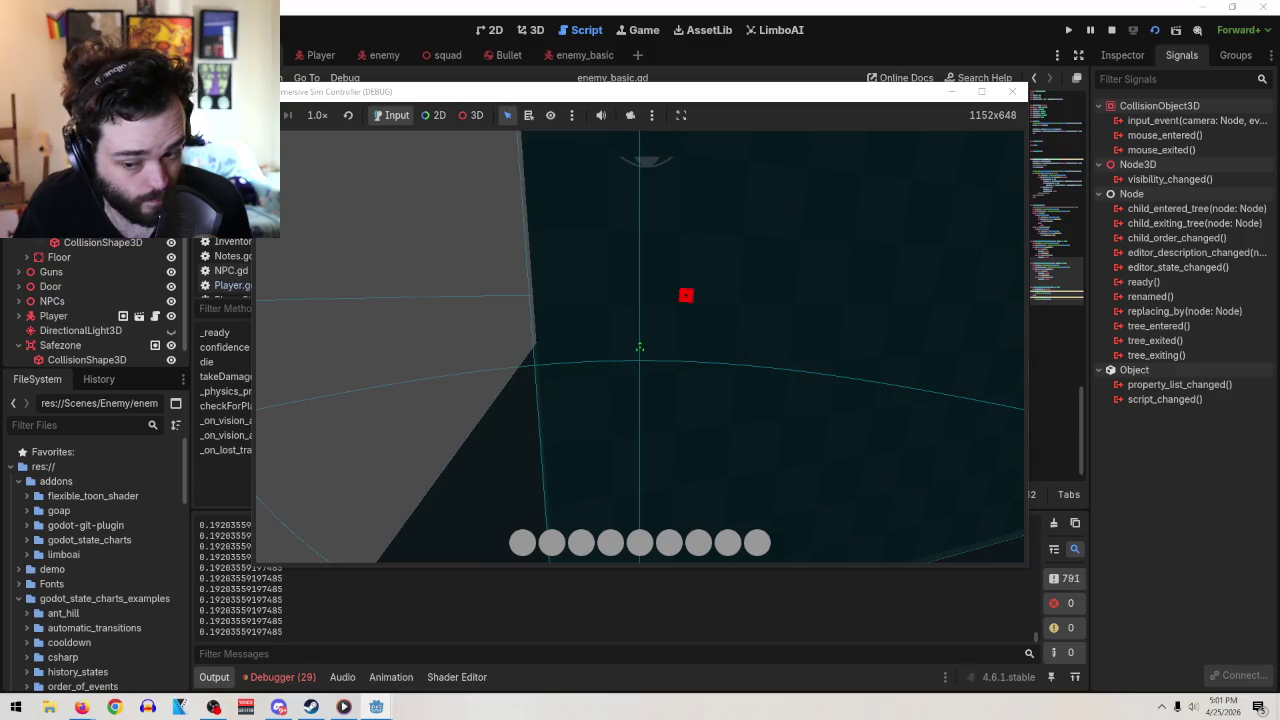
click(1011, 91)
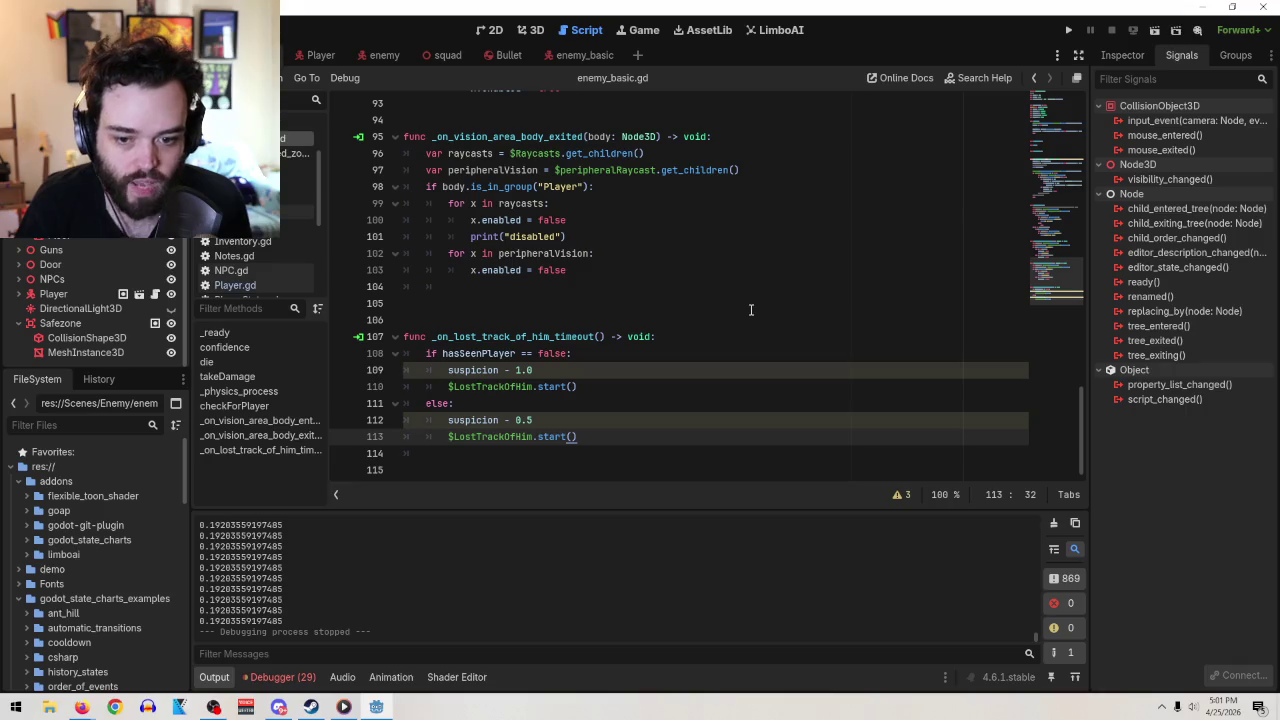
Change lines 109 and 112 to 'suspicion -= 1.0' and 'suspicion -= 0.5', then run the scene
scroll(760, 310, up, 6)
scroll(663, 323, up, 12)
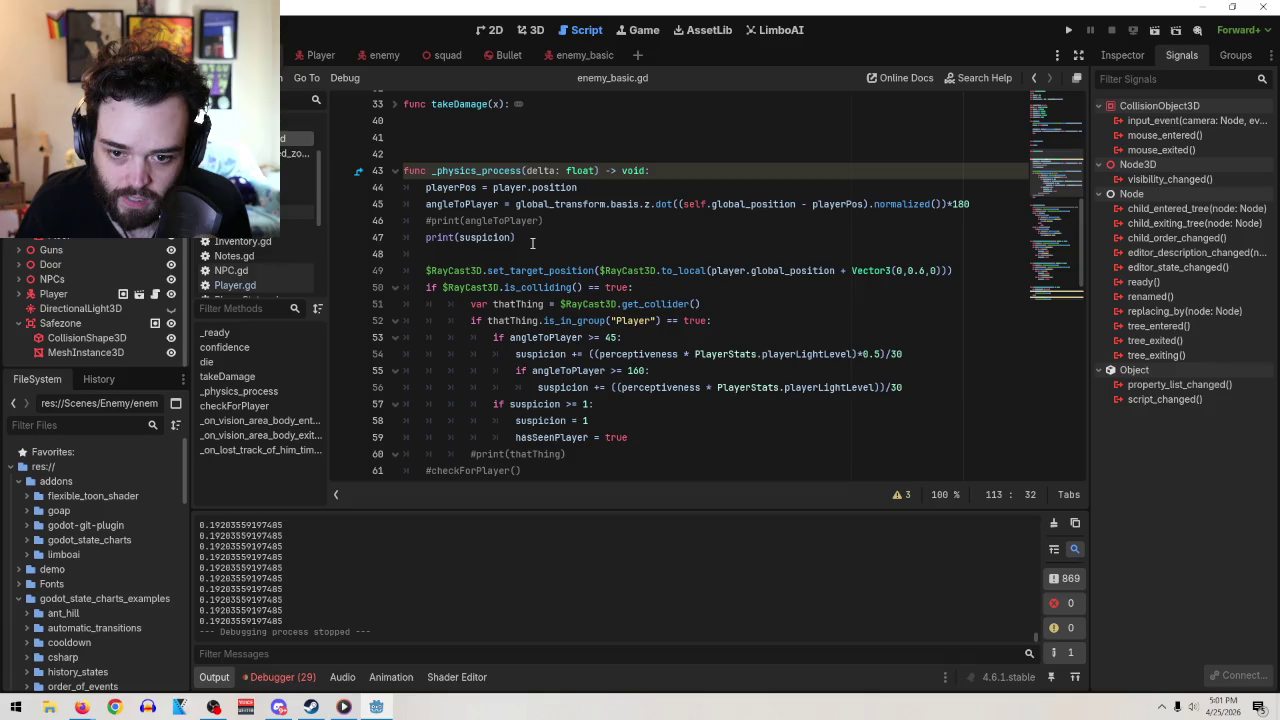
scroll(546, 240, down, 1)
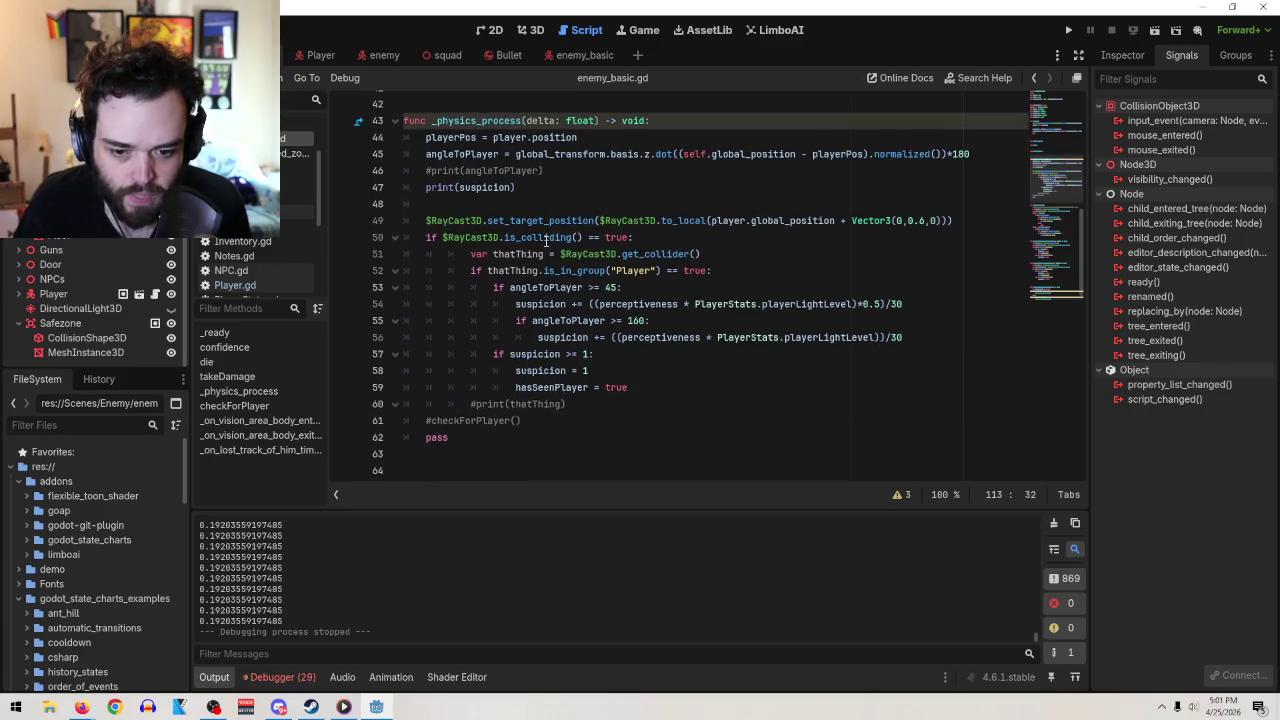
scroll(357, 551, up, 2)
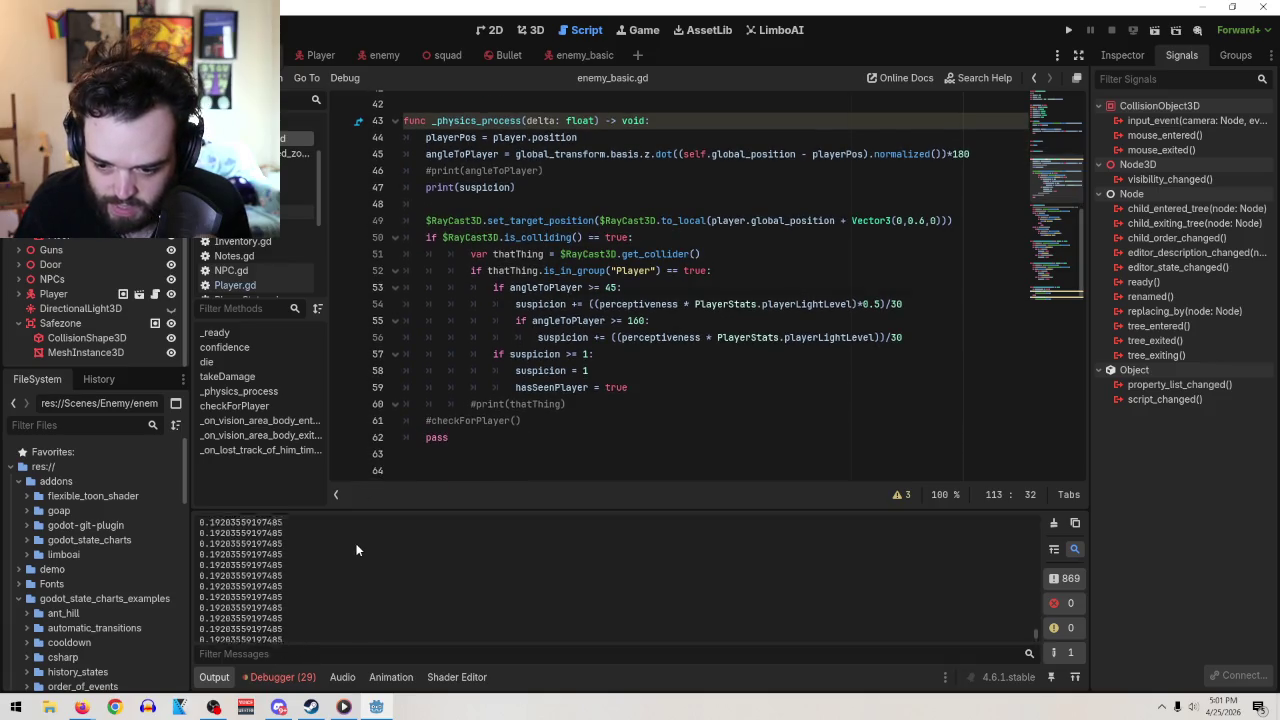
scroll(423, 517, down, 2)
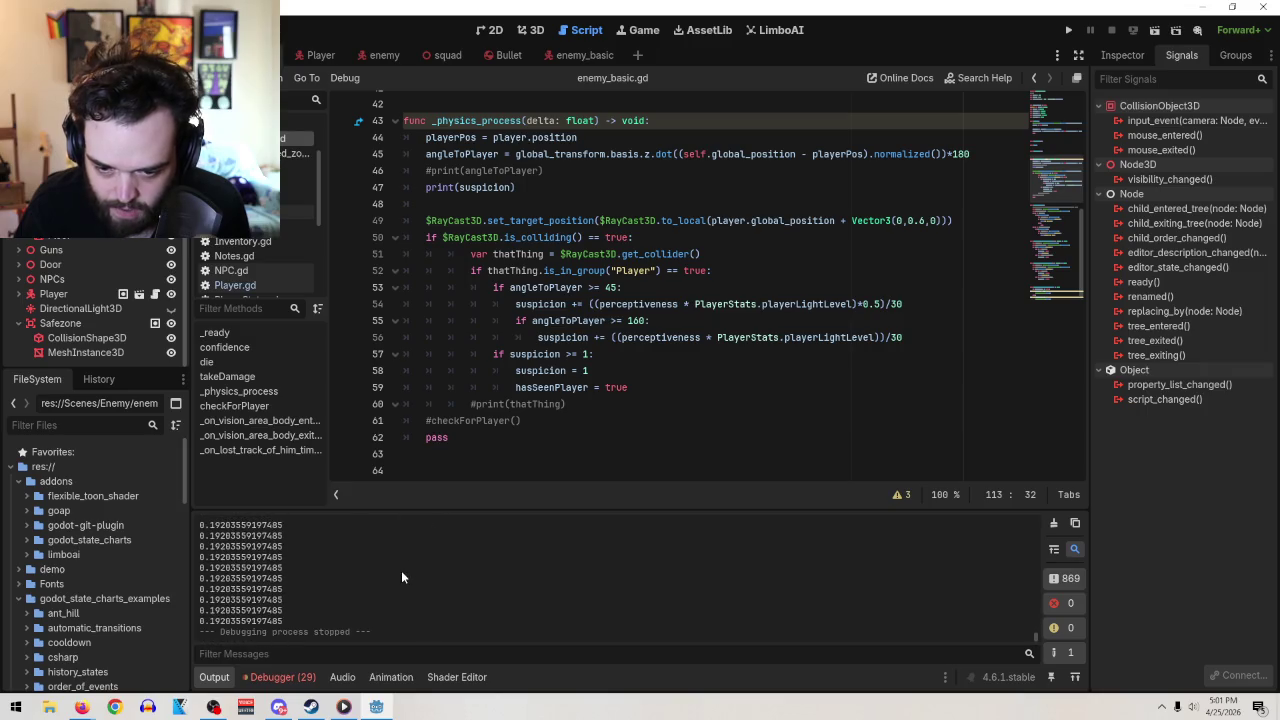
scroll(706, 368, down, 16)
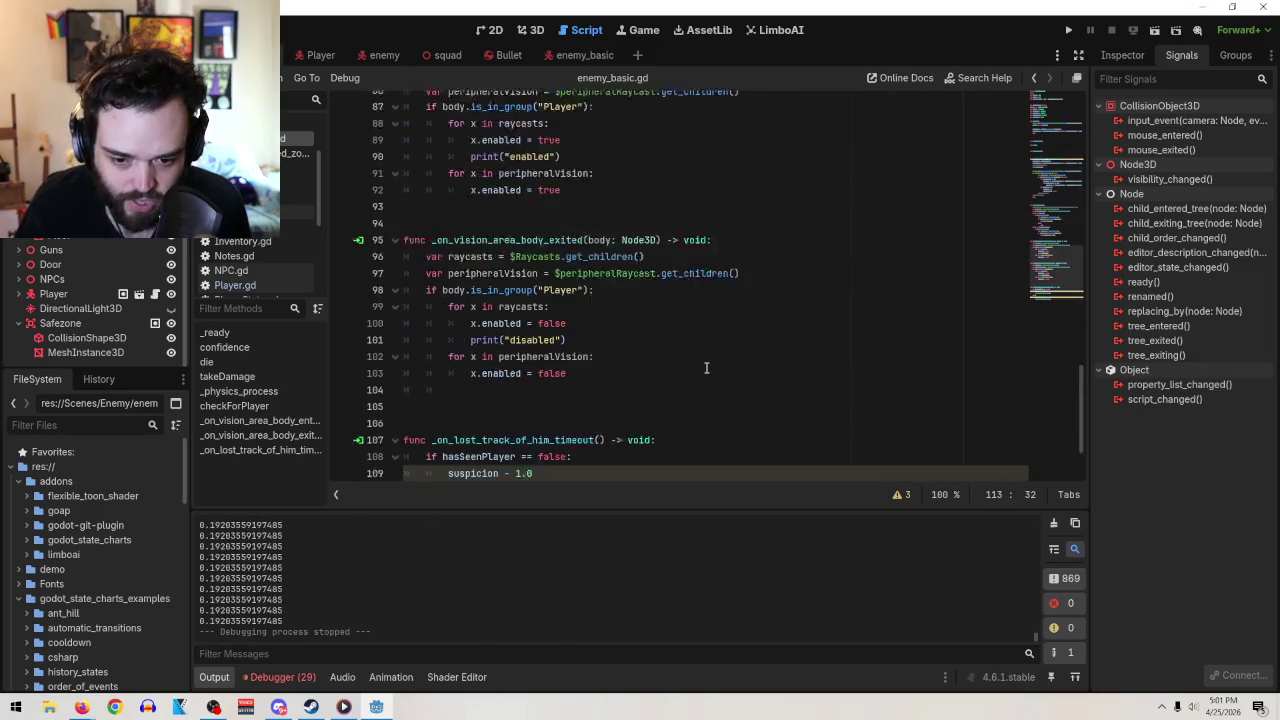
click(509, 421)
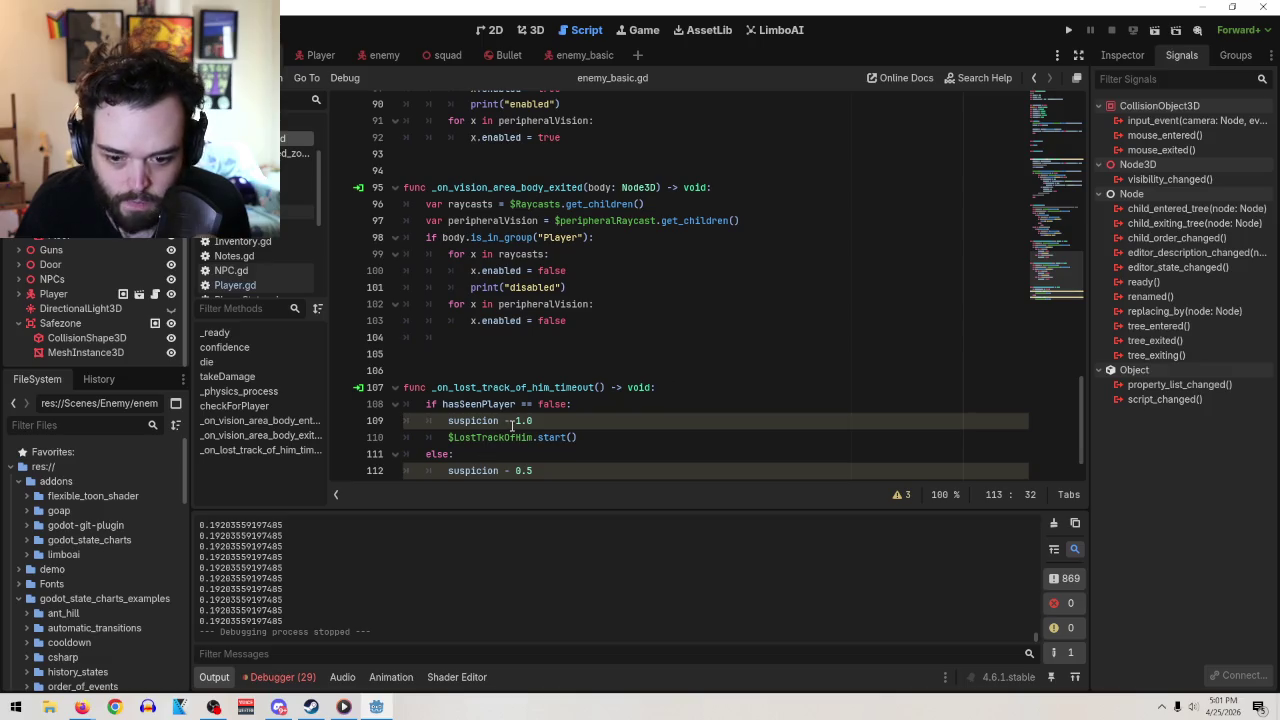
text(=)
click(511, 470)
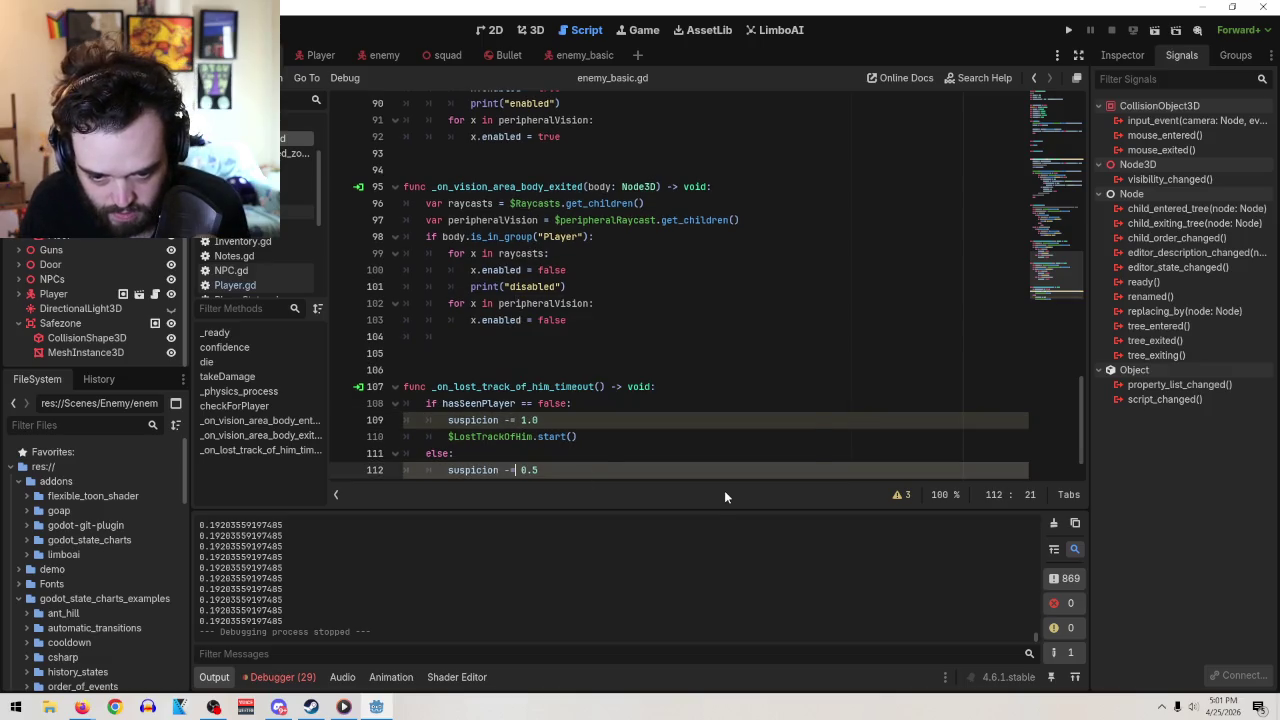
text(=)
click(547, 423)
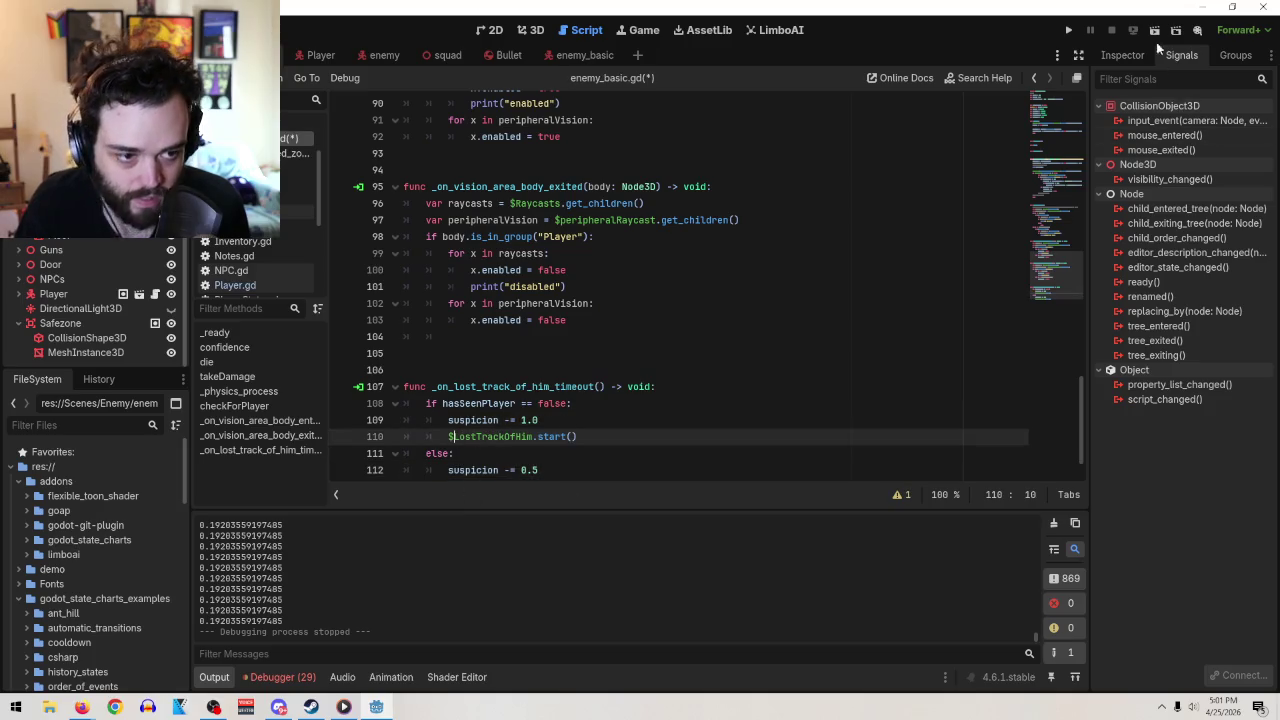
click(1154, 30)
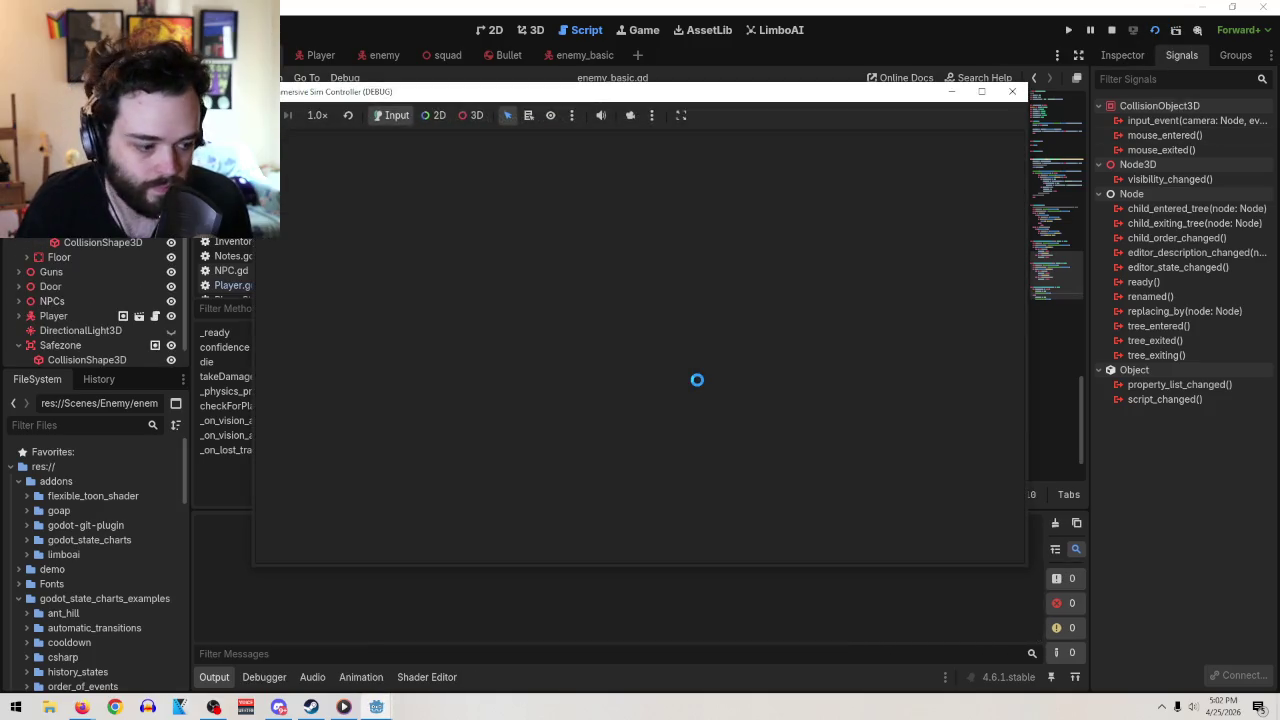
Walk the player toward the wall, open the inventory in game, then stop the run
key(w)
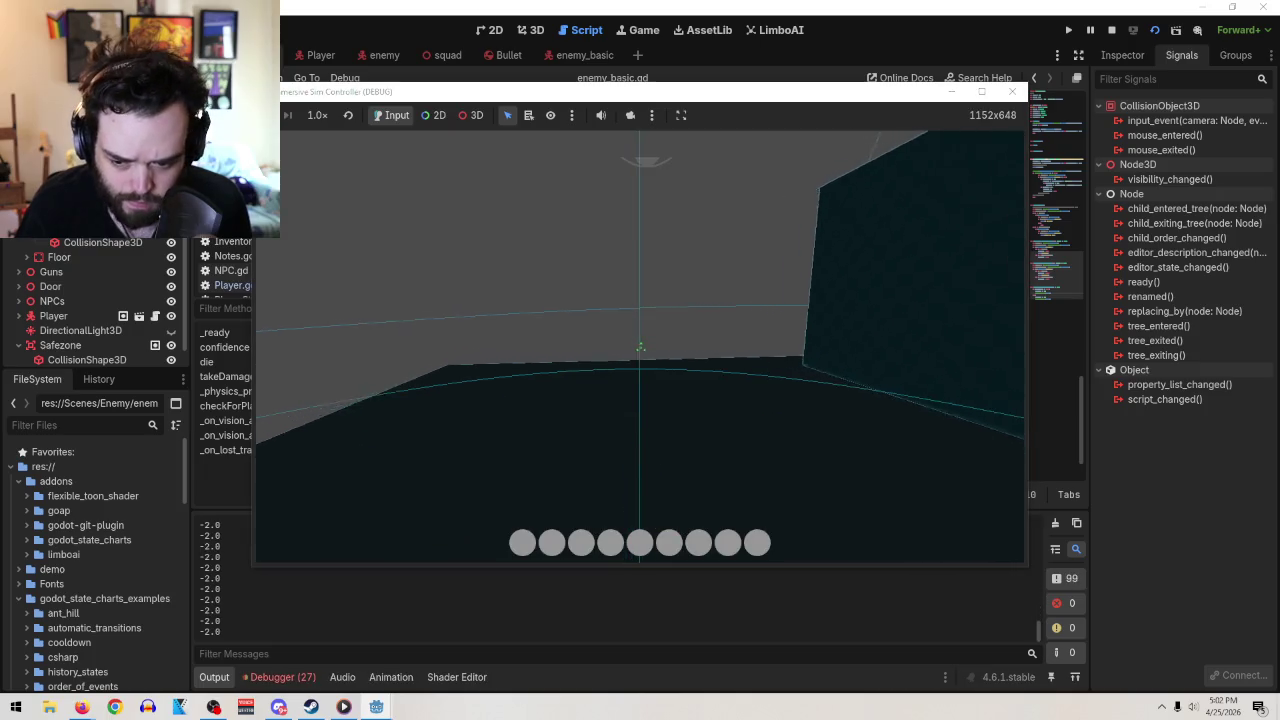
mouse_move(634, 347)
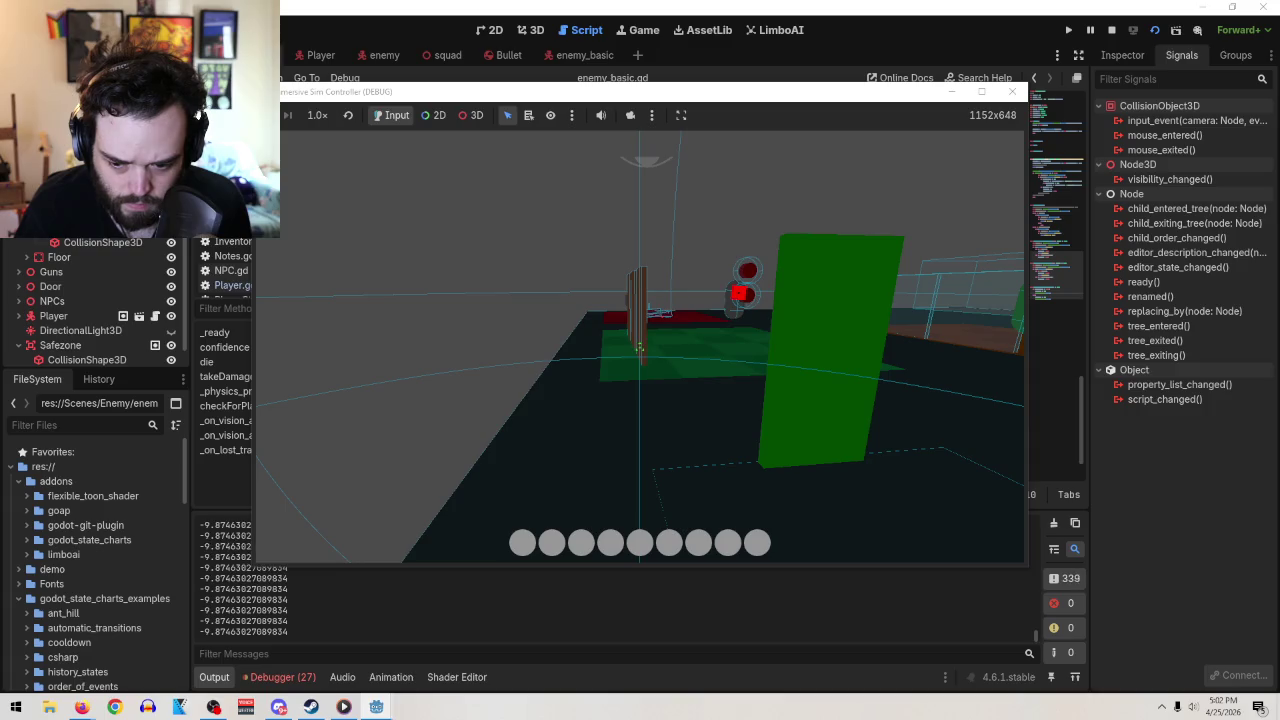
key(i)
click(1011, 91)
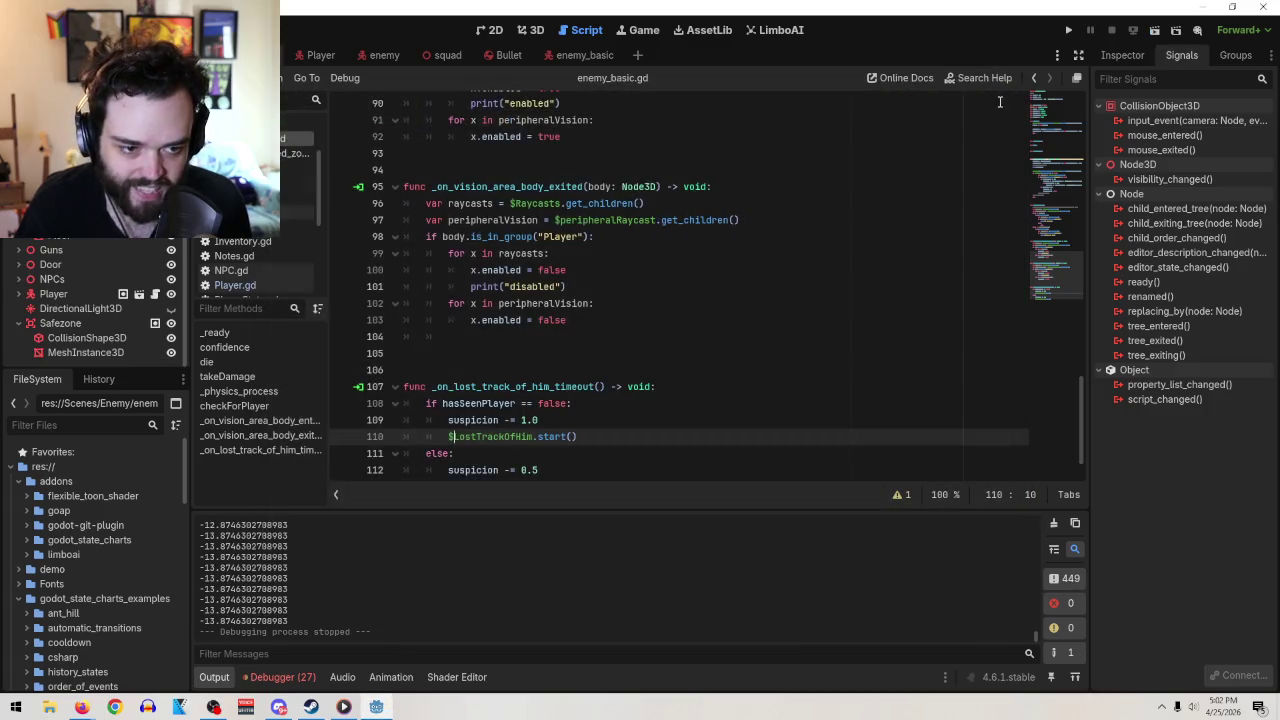
Add an 'if suspicion <= 0' check on a new line after the timer restart
click(629, 416)
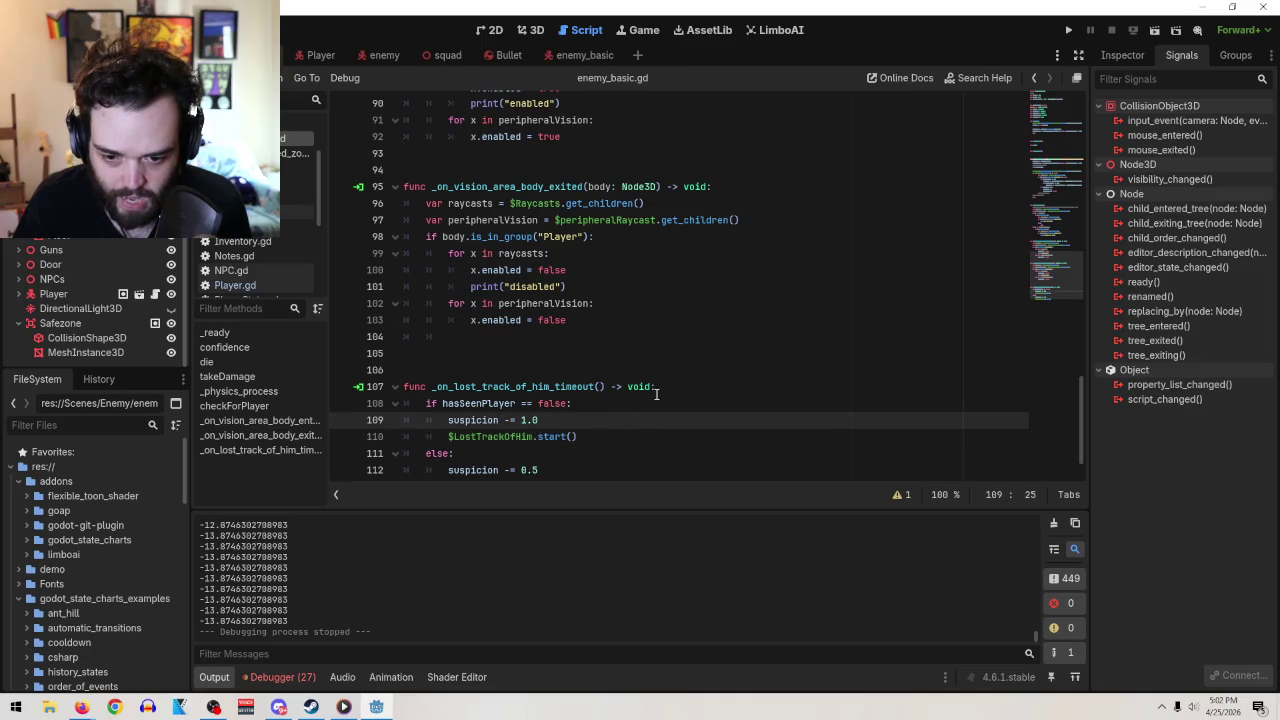
scroll(680, 376, down, 1)
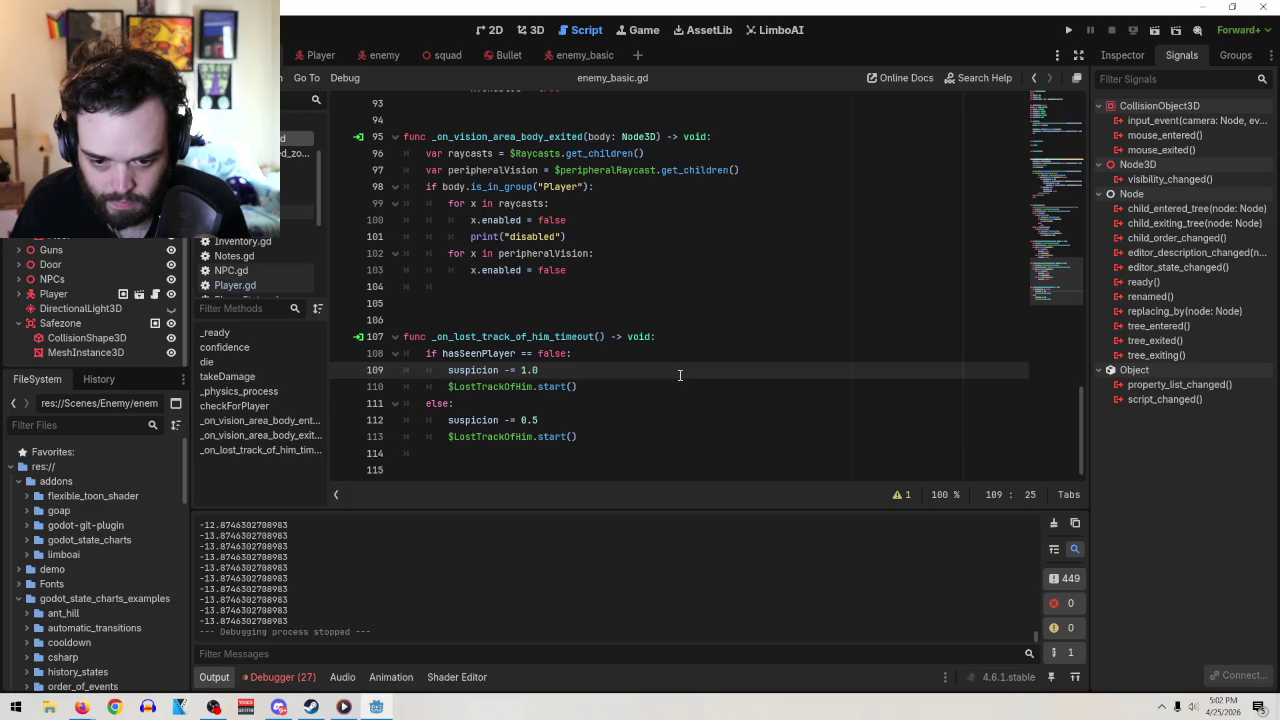
click(647, 440)
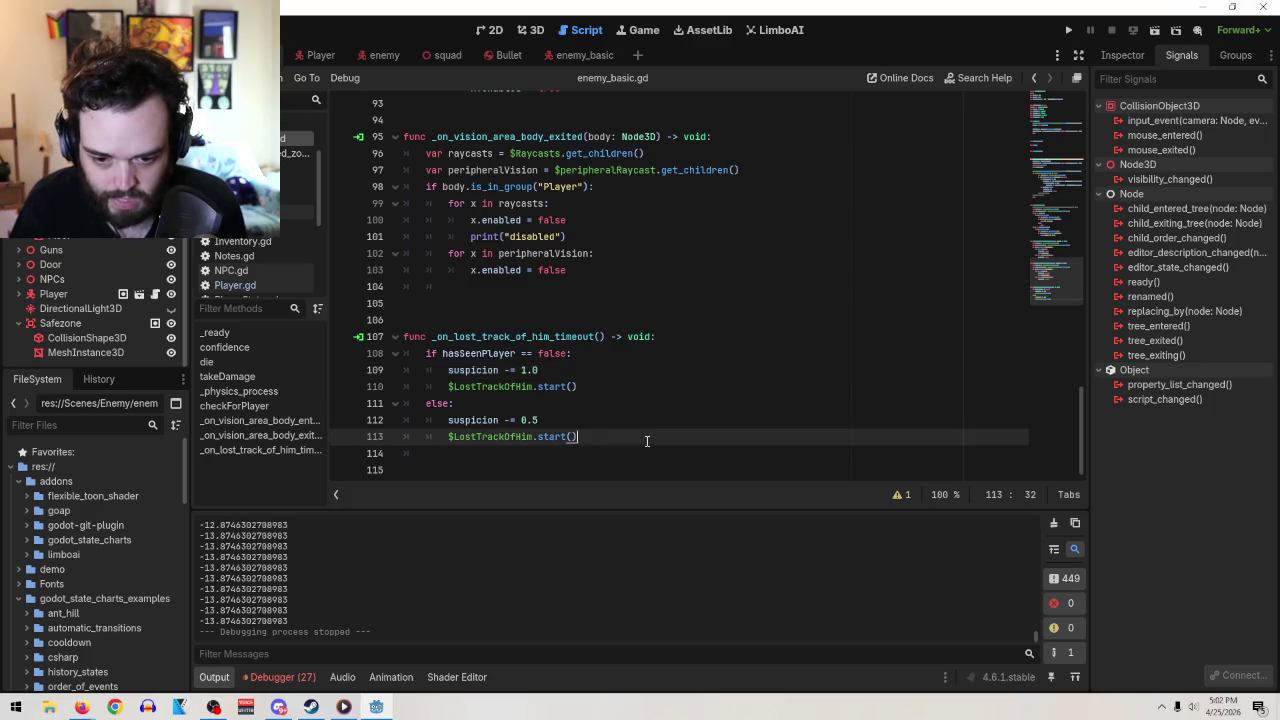
key(Return)
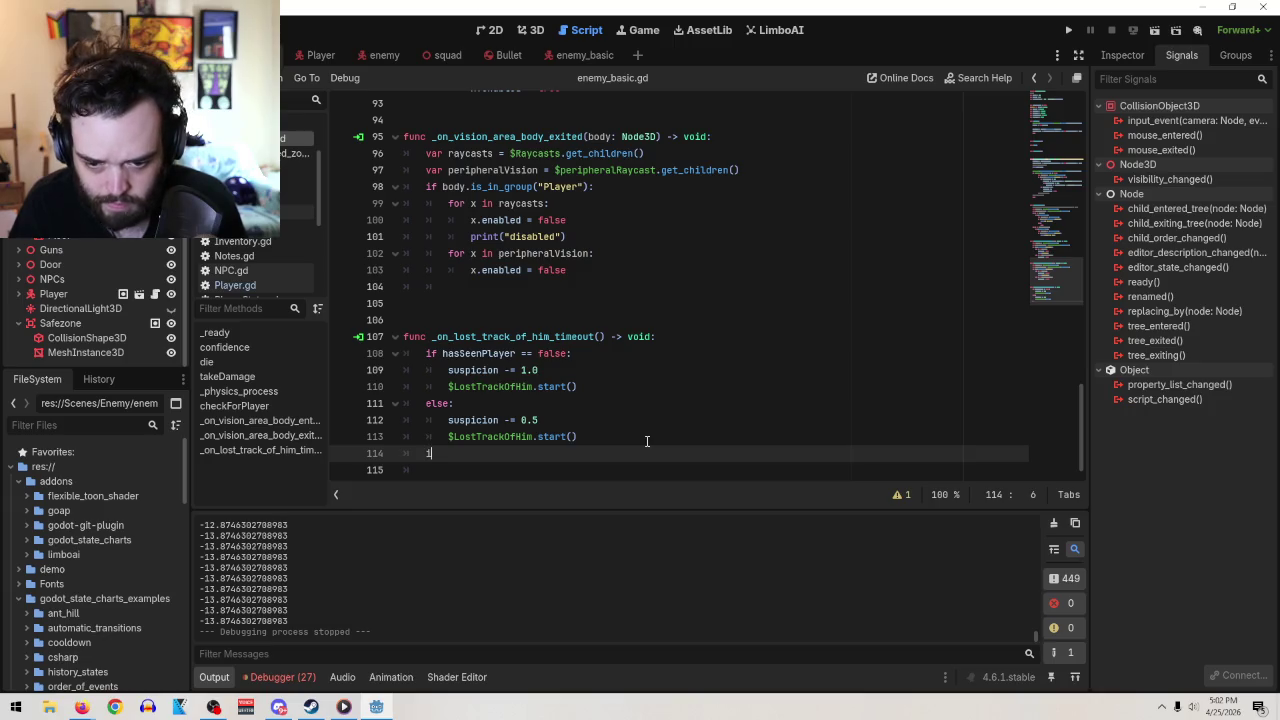
text(f suspicion )
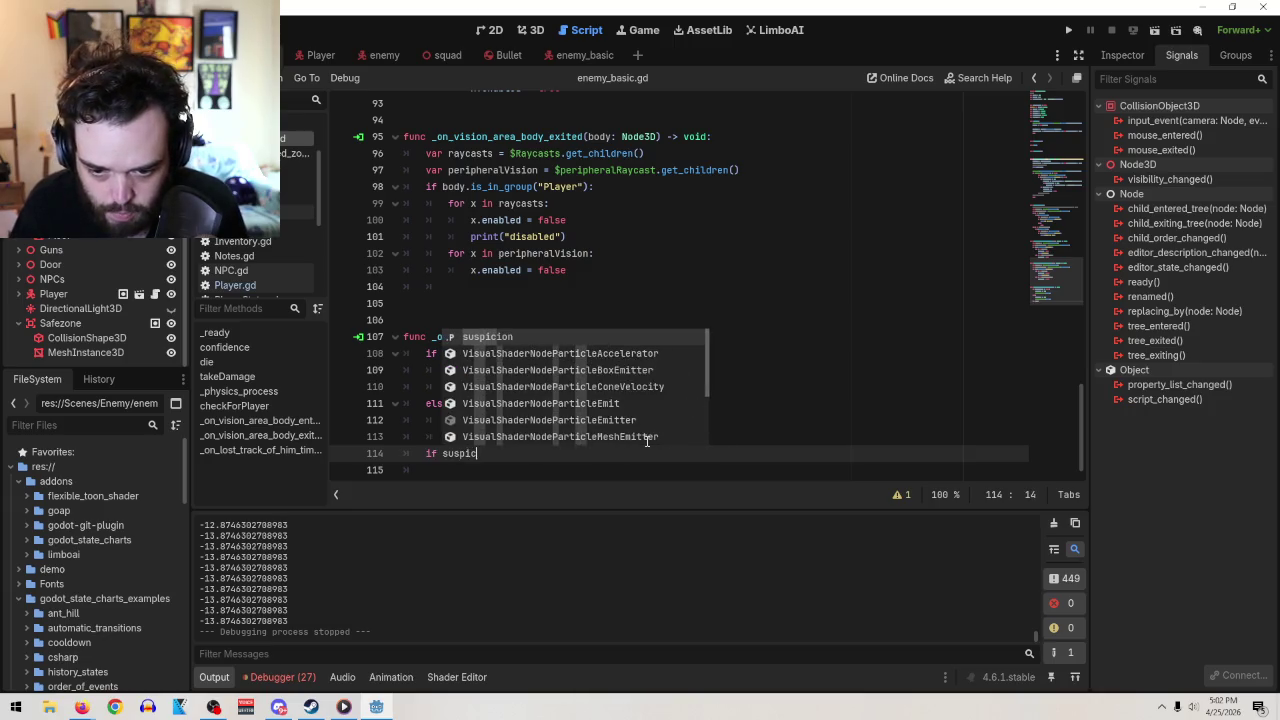
text(==)
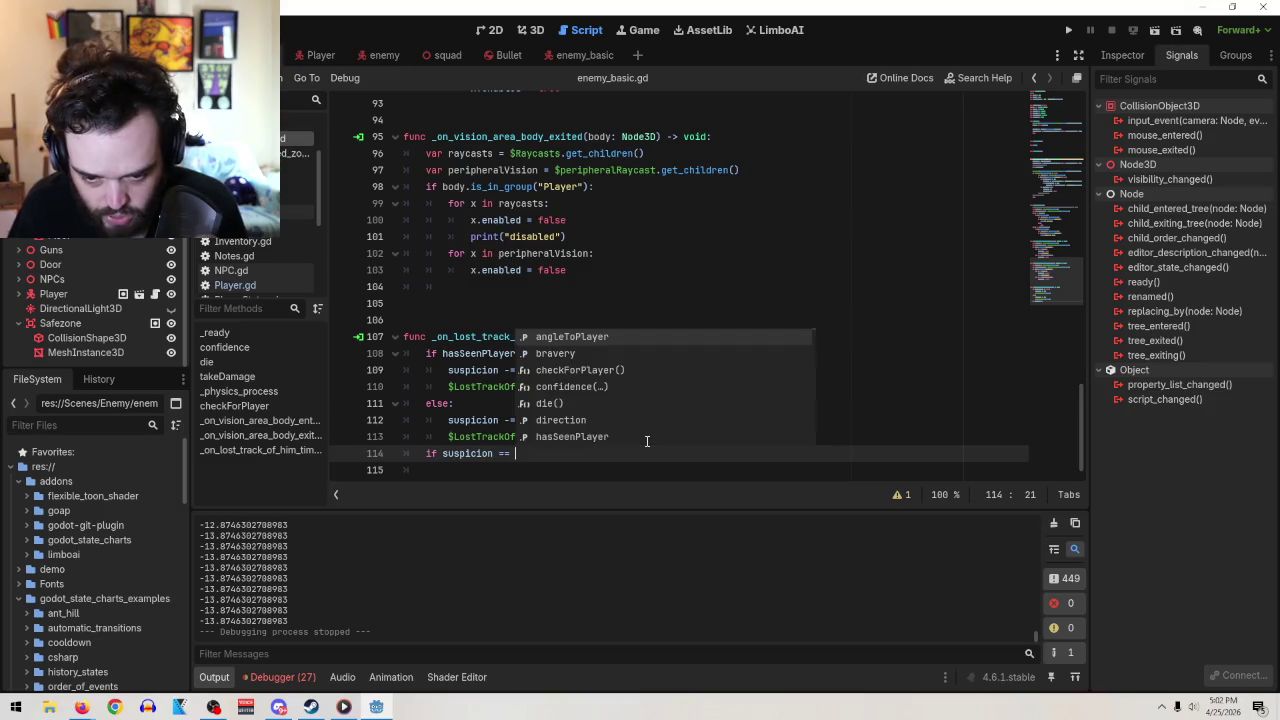
key(BackSpace)
key(BackSpace)
key(BackSpace)
text(<)
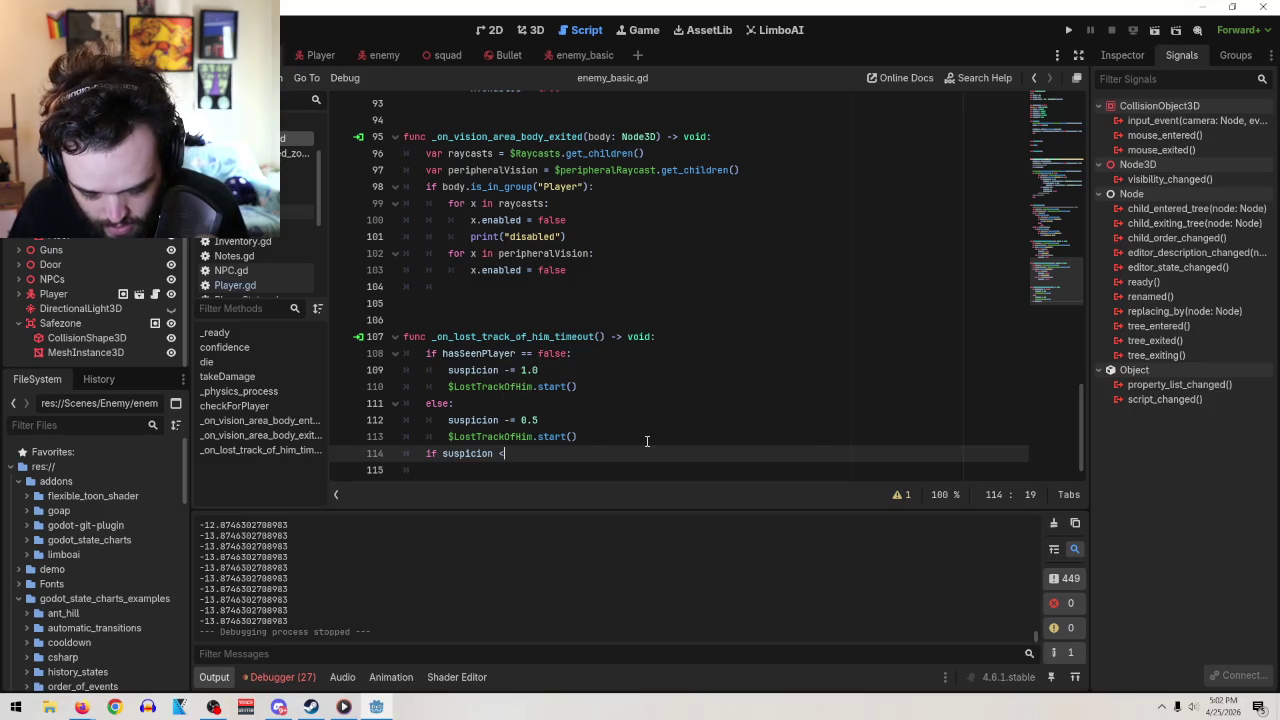
text(= 0.0)
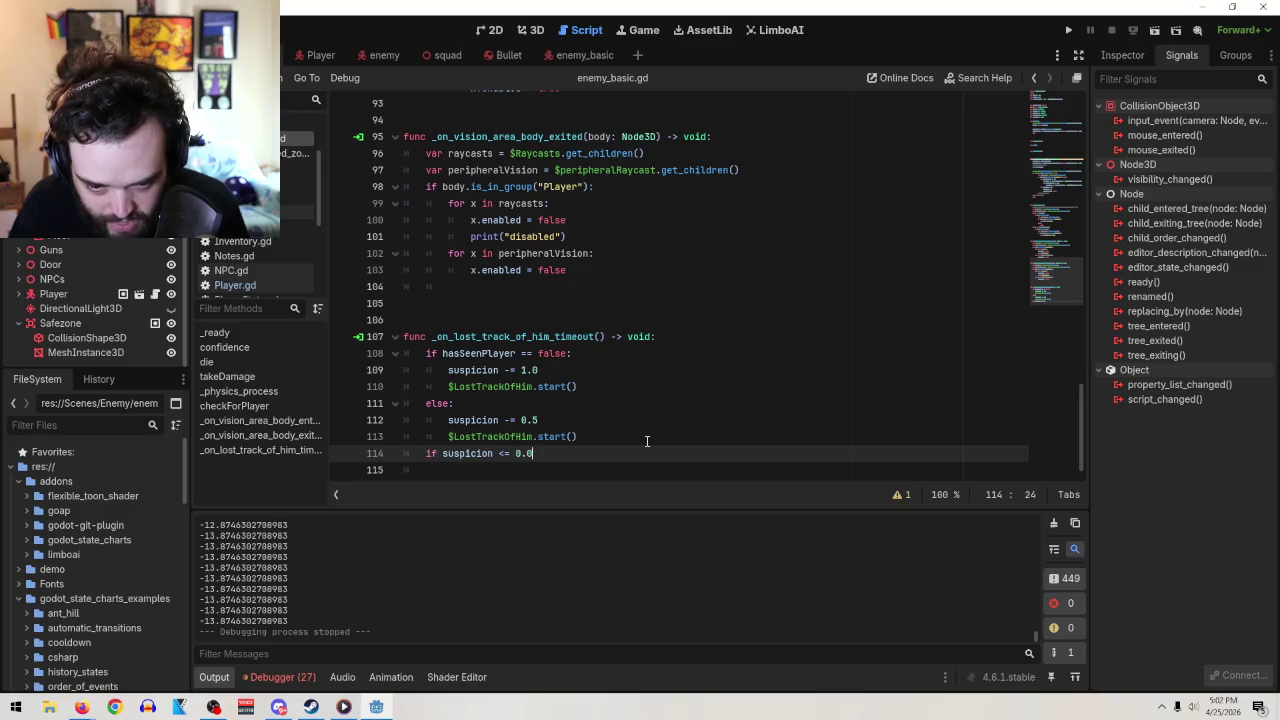
key(Return)
Add the 'suspicion = 0' body beneath it and fix the if line's missing colon
text(suspicion = 0)
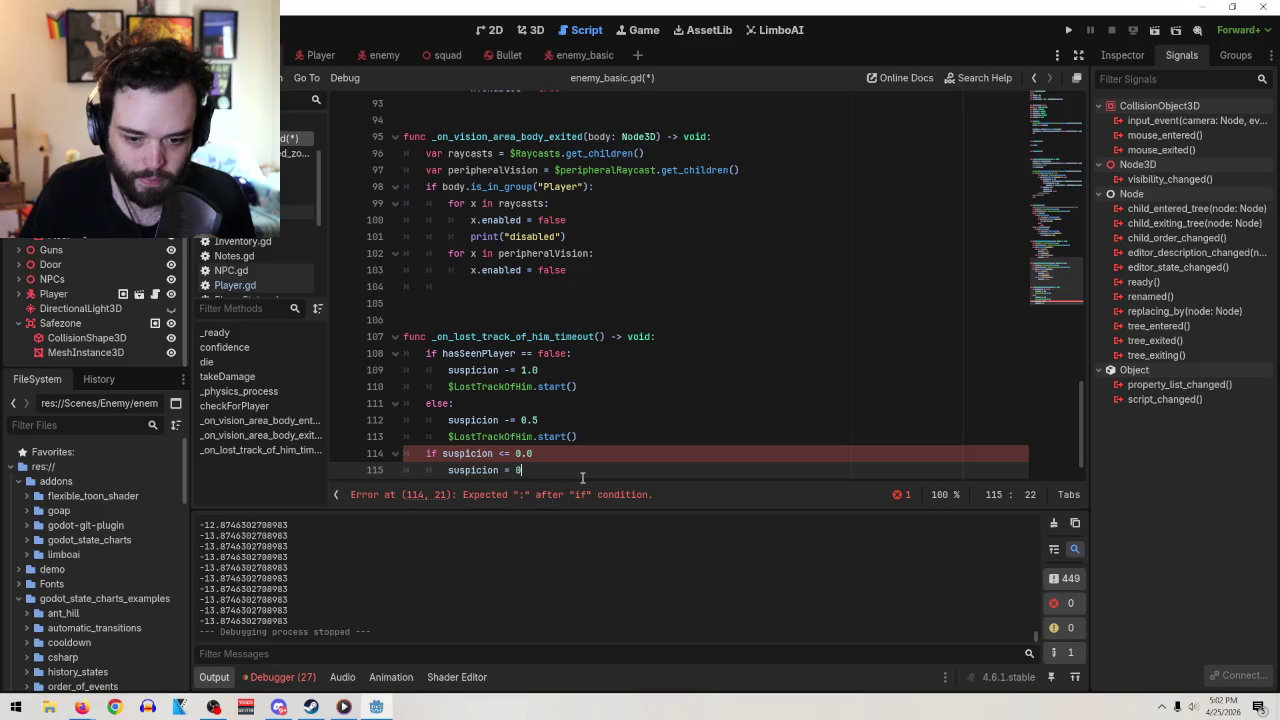
click(566, 437)
click(561, 453)
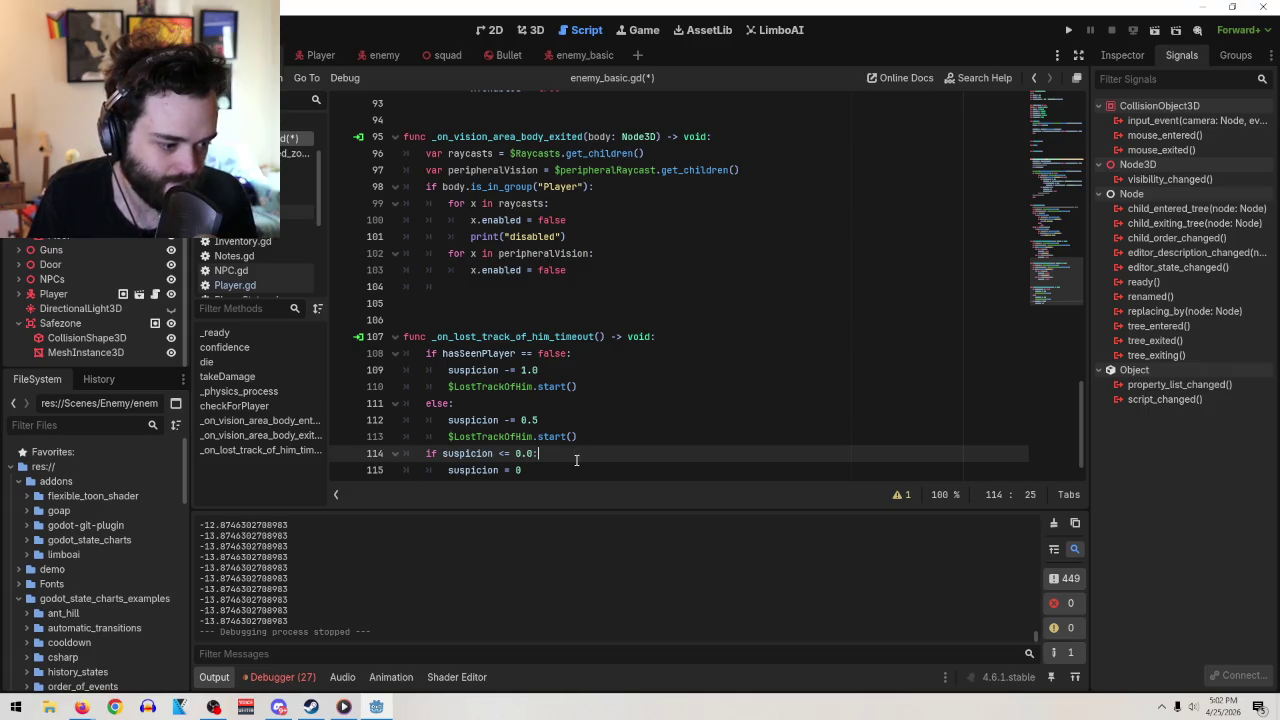
scroll(580, 464, down, 1)
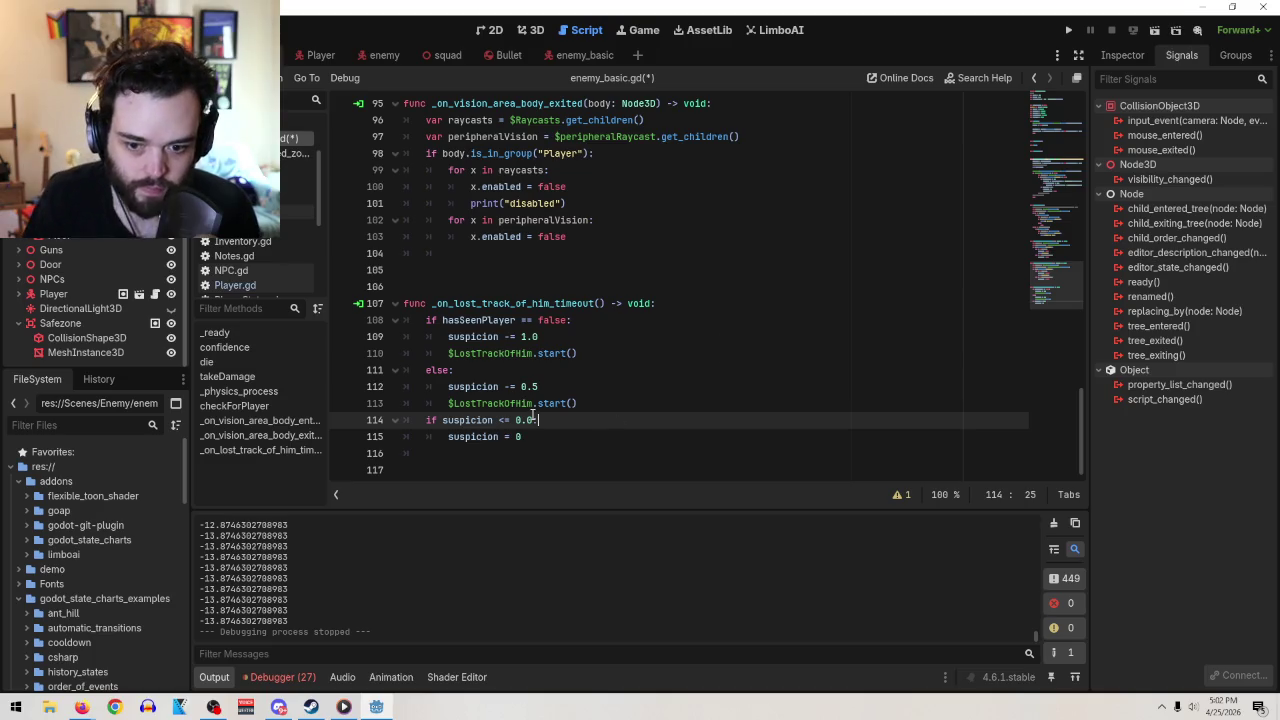
scroll(797, 330, up, 13)
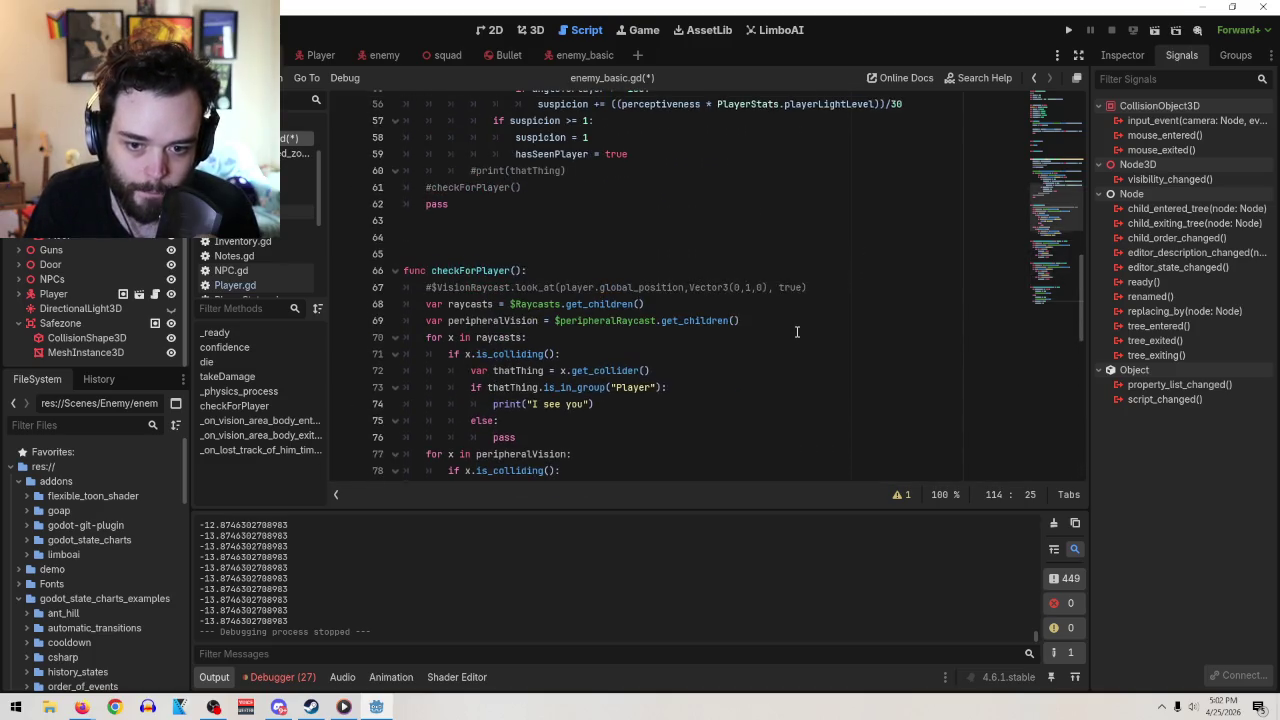
scroll(806, 330, up, 4)
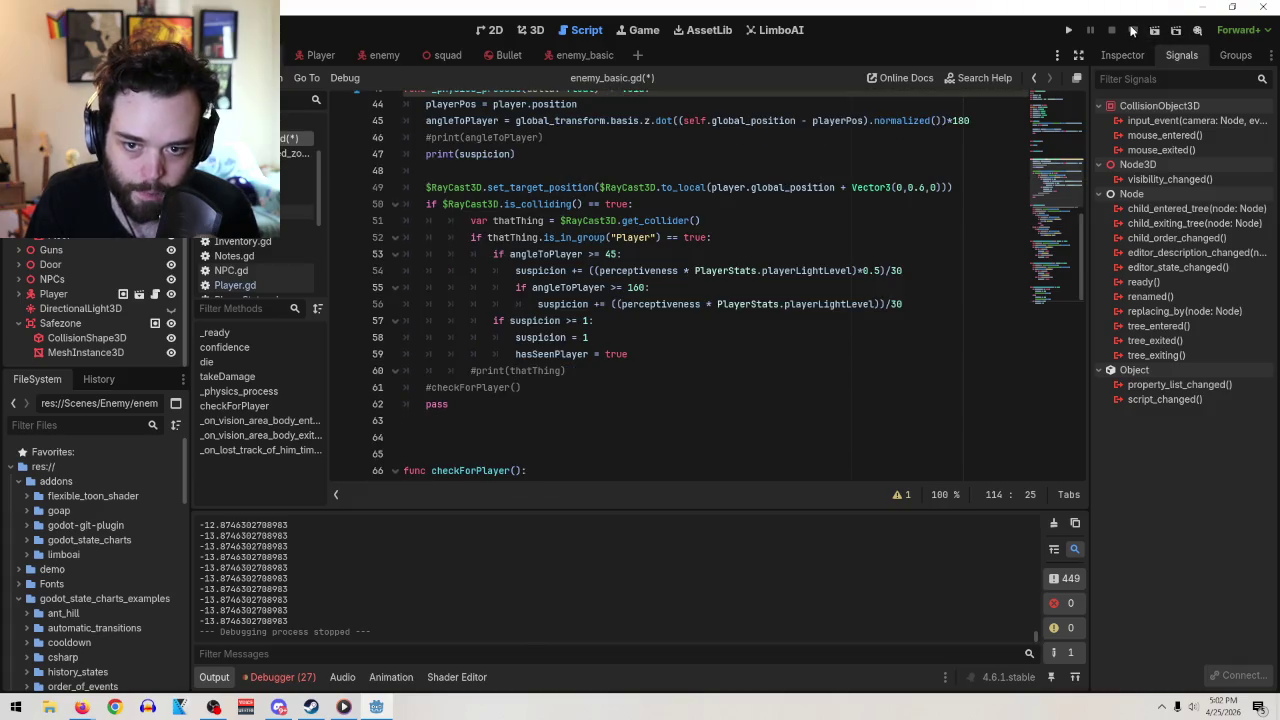
Test-run the scene, close it, and delete the /30 divisor from suspicion gain lines 54 and 56
click(1155, 31)
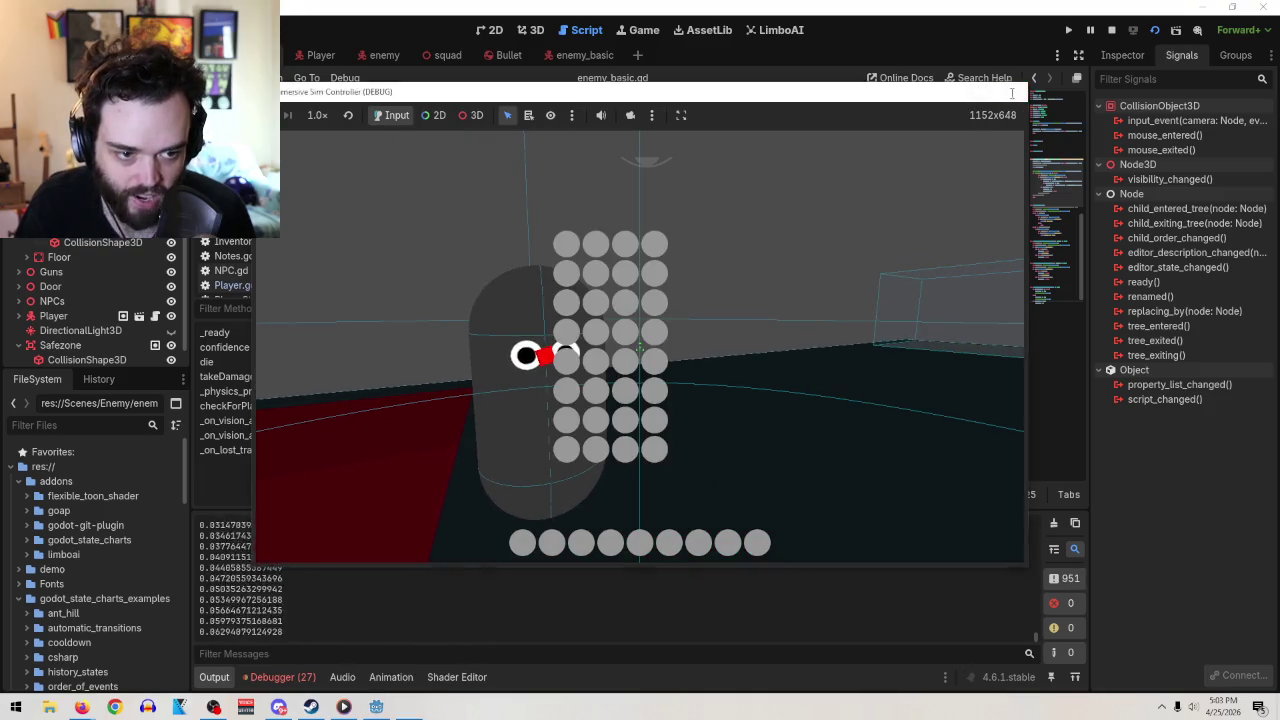
click(1012, 91)
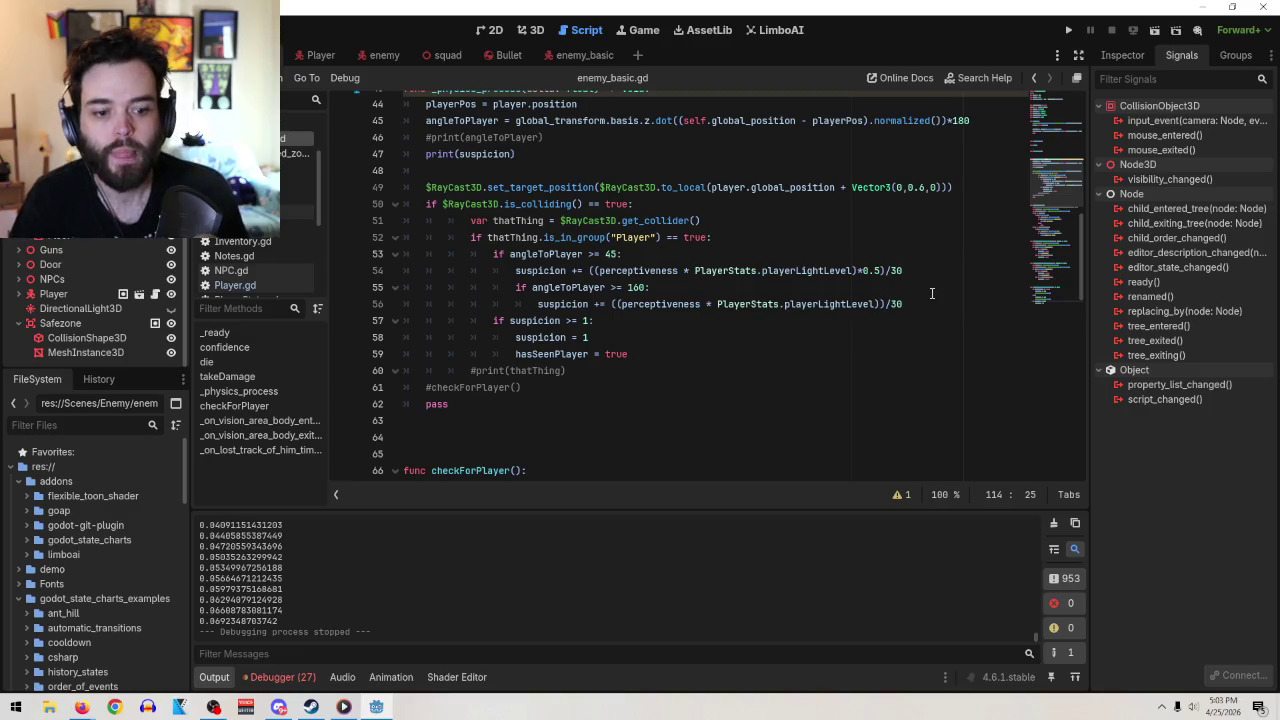
mouse_move(882, 304)
mouse_down()
mouse_move(904, 304)
mouse_move(900, 270)
mouse_move(884, 270)
mouse_up()
key(BackSpace)
key(BackSpace)
Play-test the enemy by walking into the open room, then return to the timeout handler
click(1157, 30)
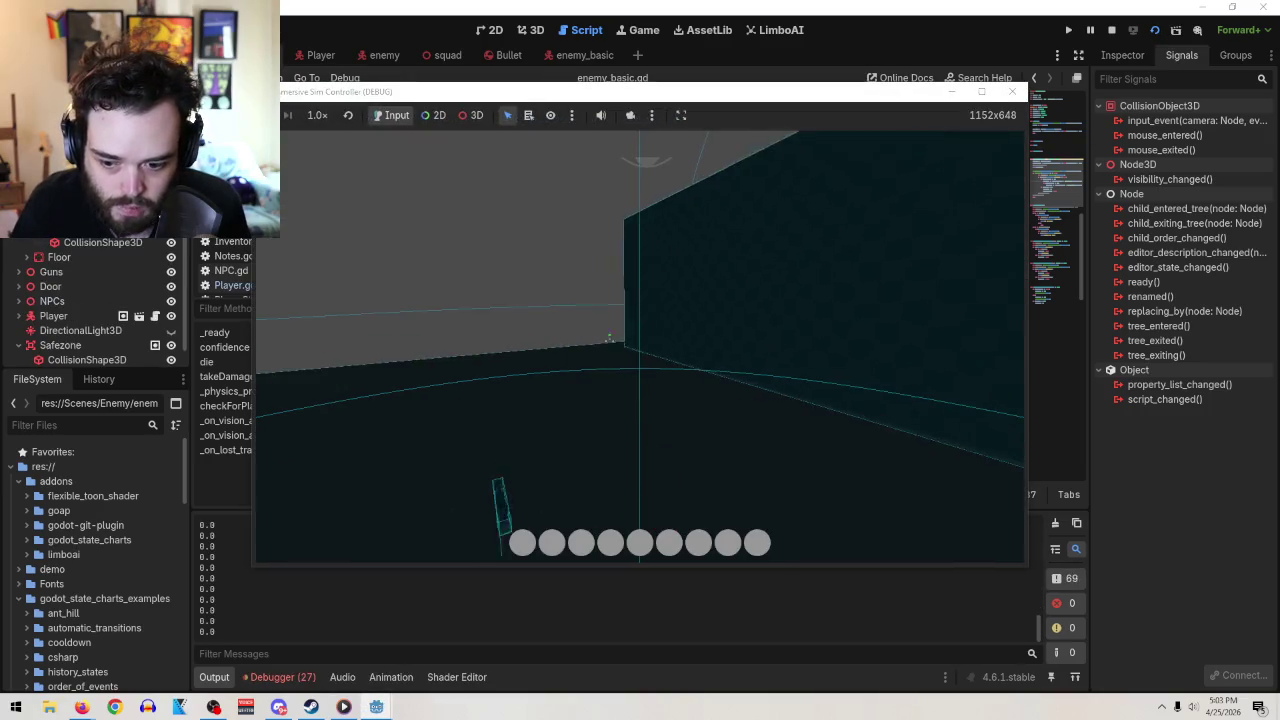
key(w)
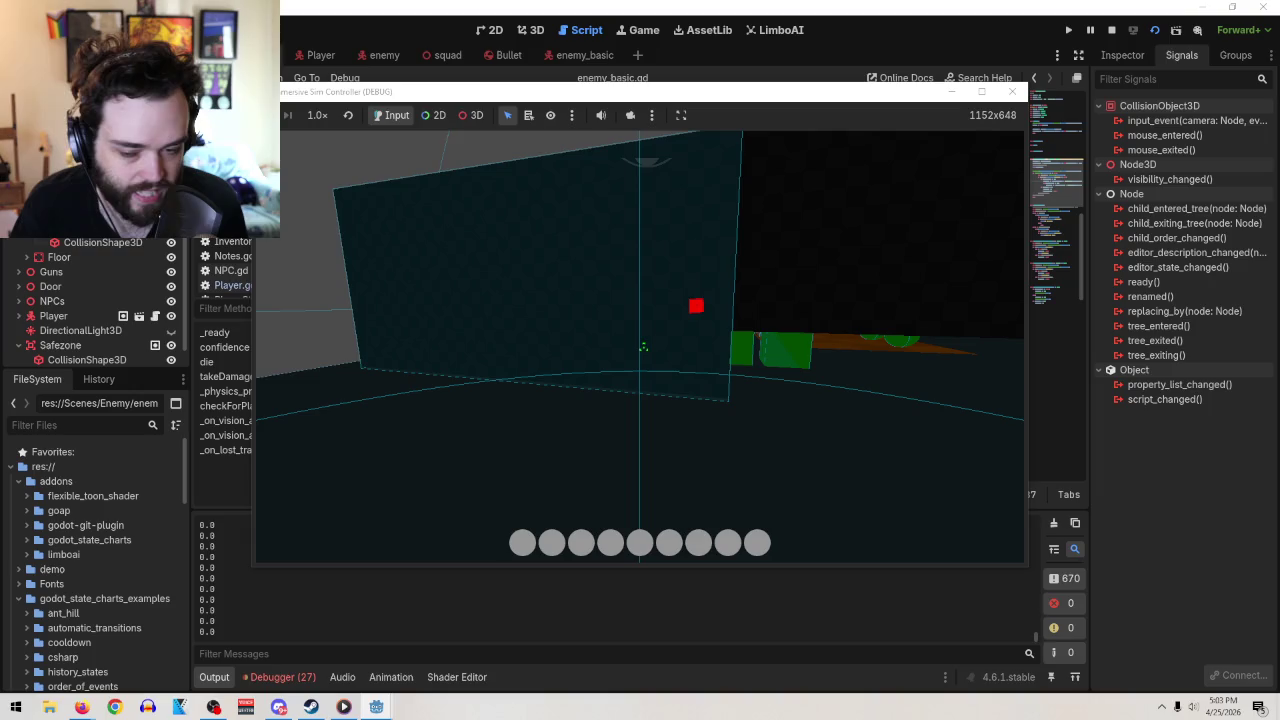
key(alt+Tab)
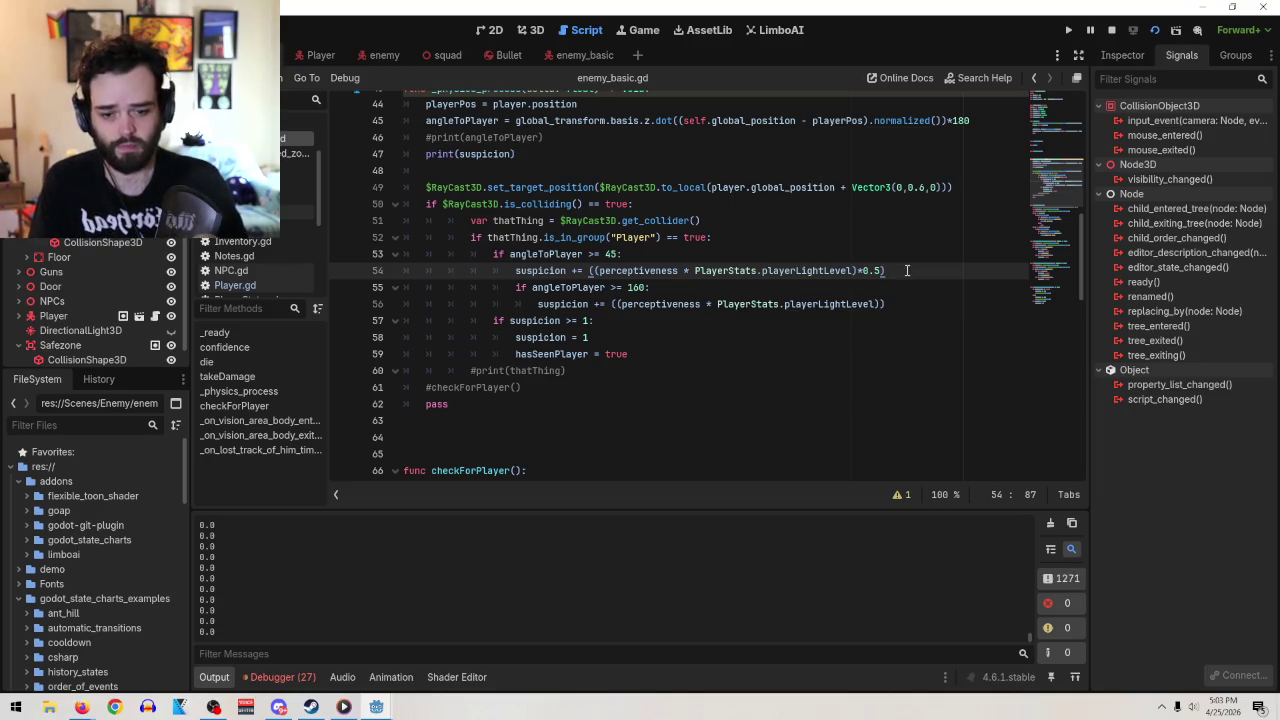
scroll(826, 357, down, 15)
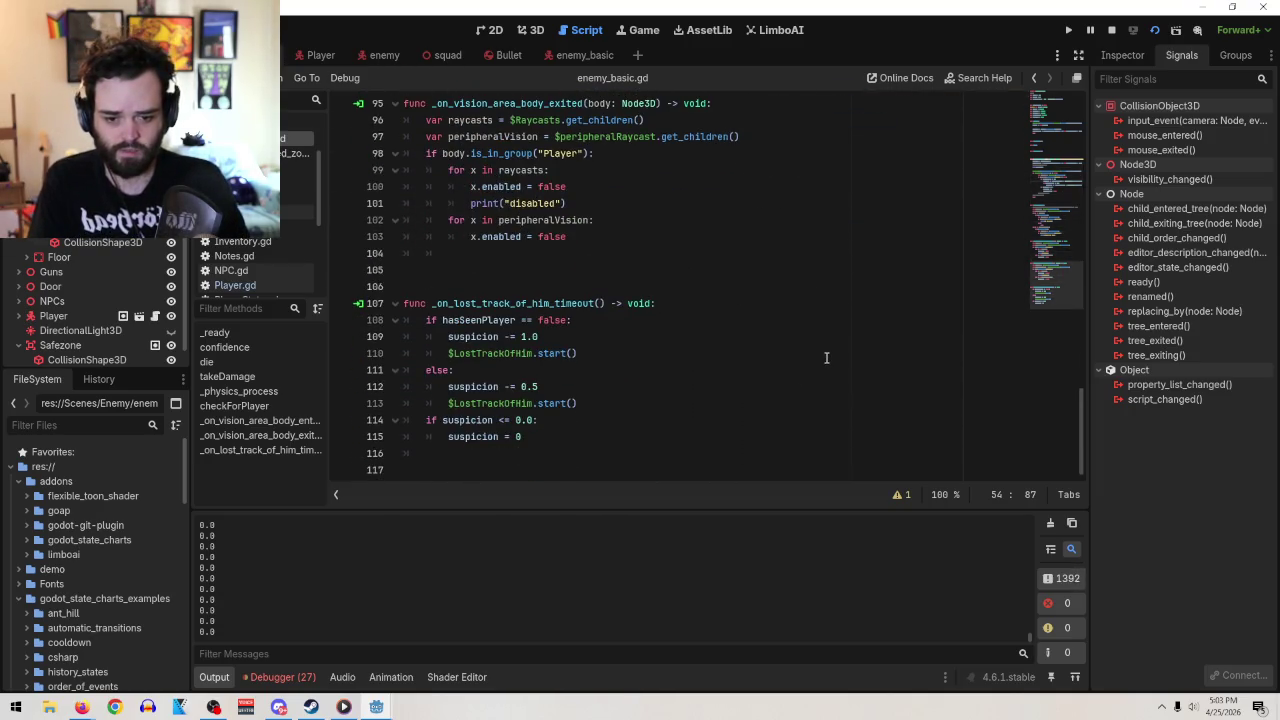
click(549, 340)
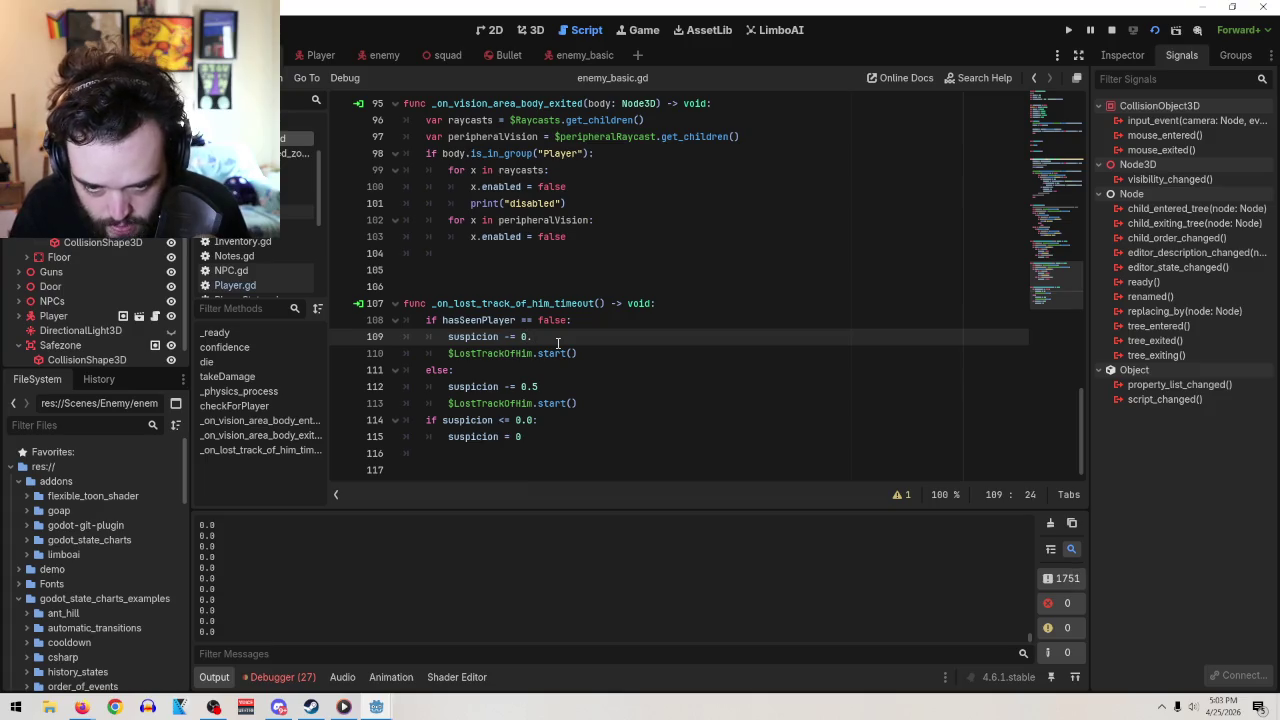
Clear the malformed 0.0.5 value from the seen-player decrement on line 112
click(571, 390)
key(BackSpace)
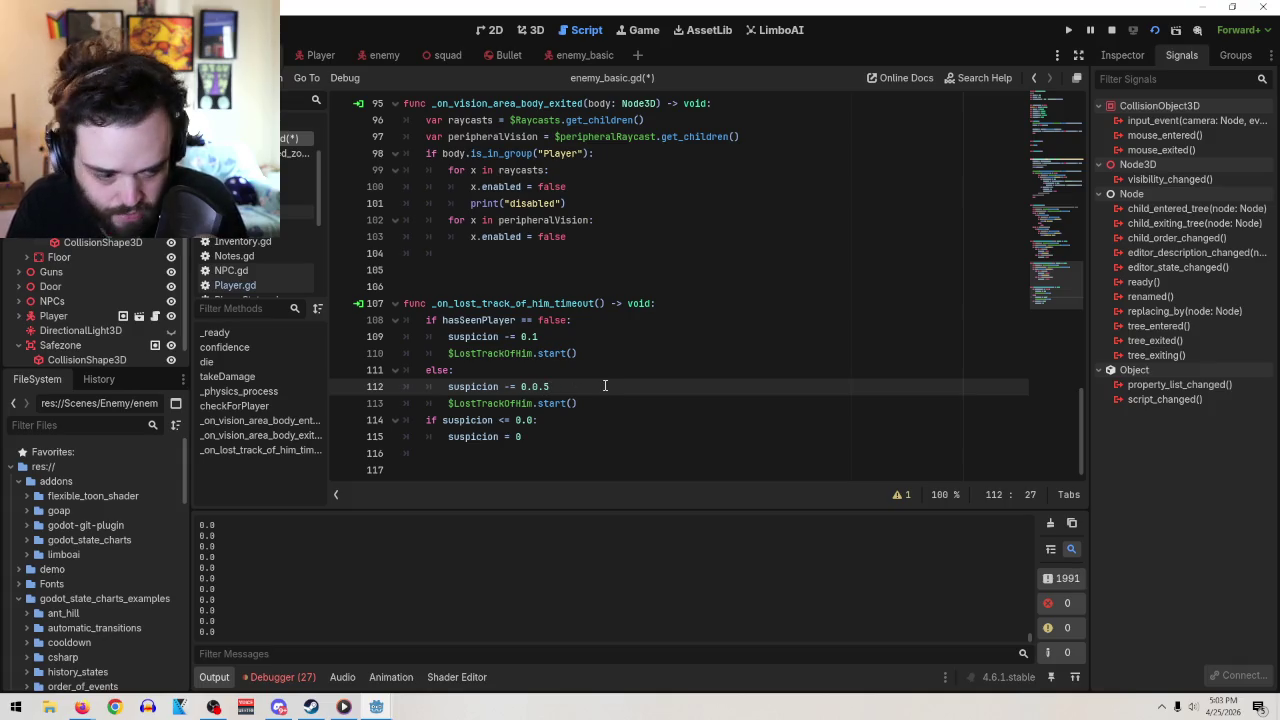
key(BackSpace)
key(BackSpace)
key(BackSpace)
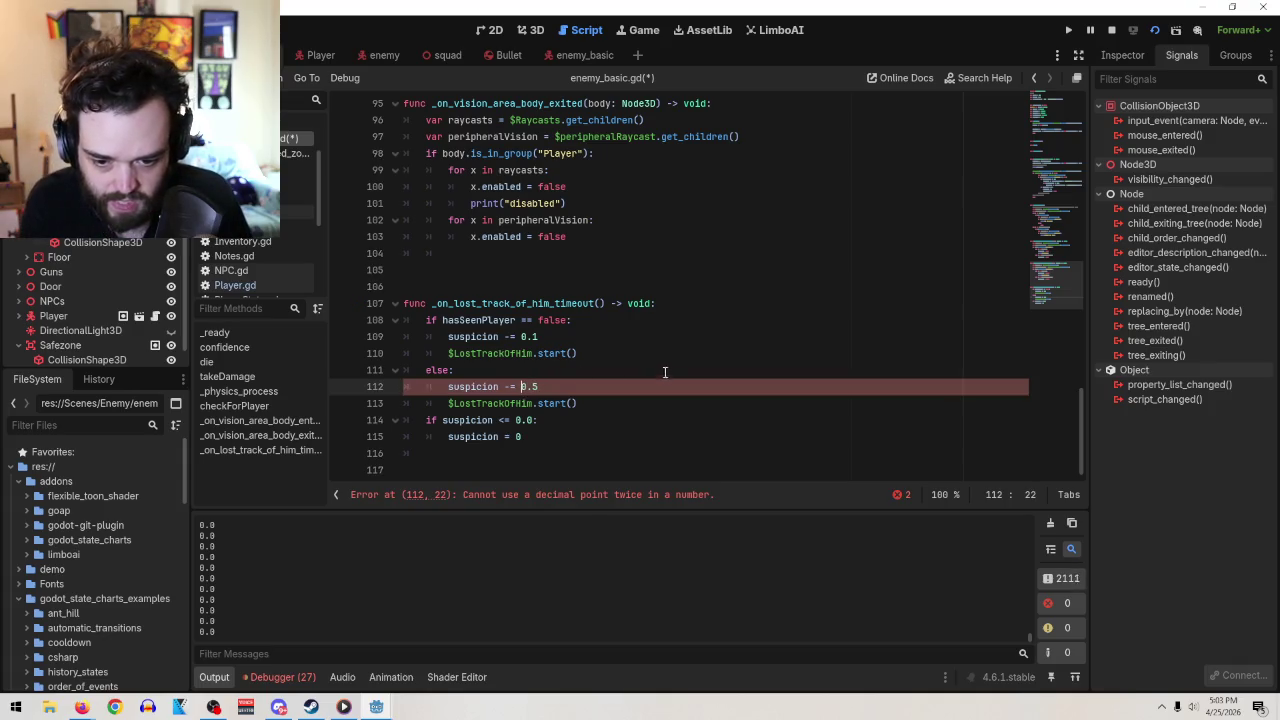
scroll(722, 357, up, 8)
scroll(722, 357, up, 10)
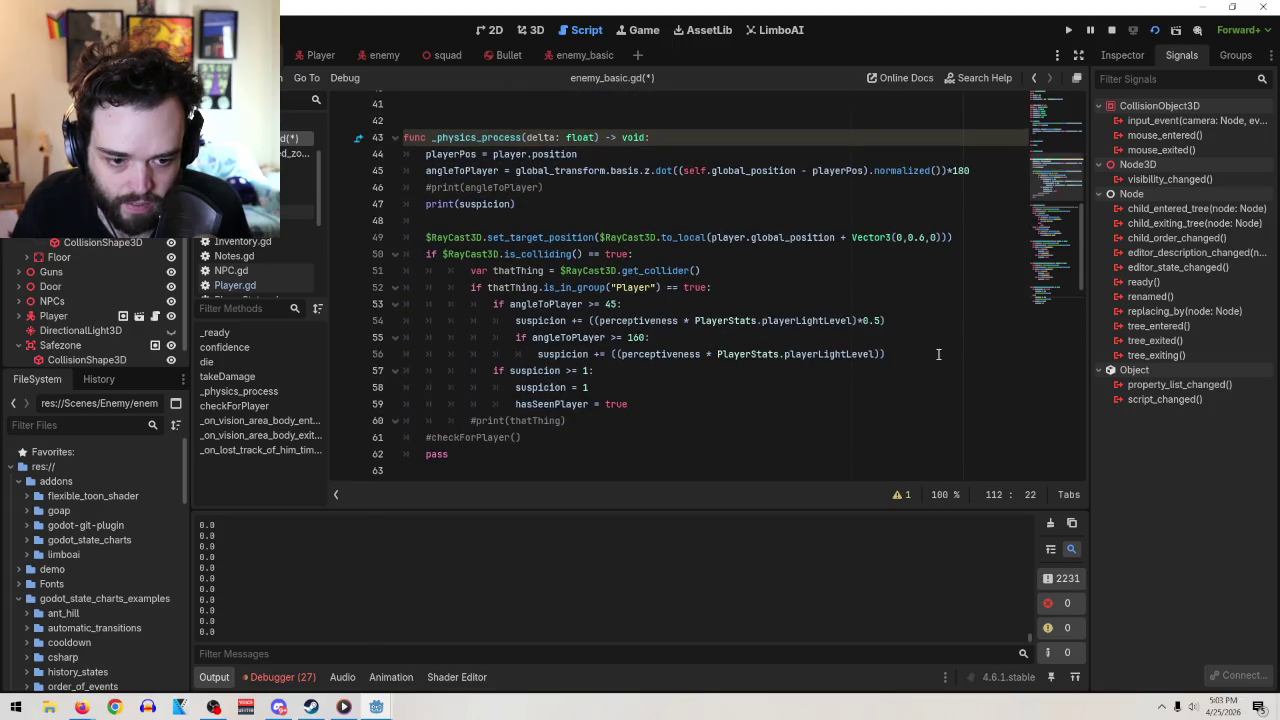
Re-append /30 to the suspicion gain lines 56 and 54, then restart the test run
click(930, 366)
click(920, 354)
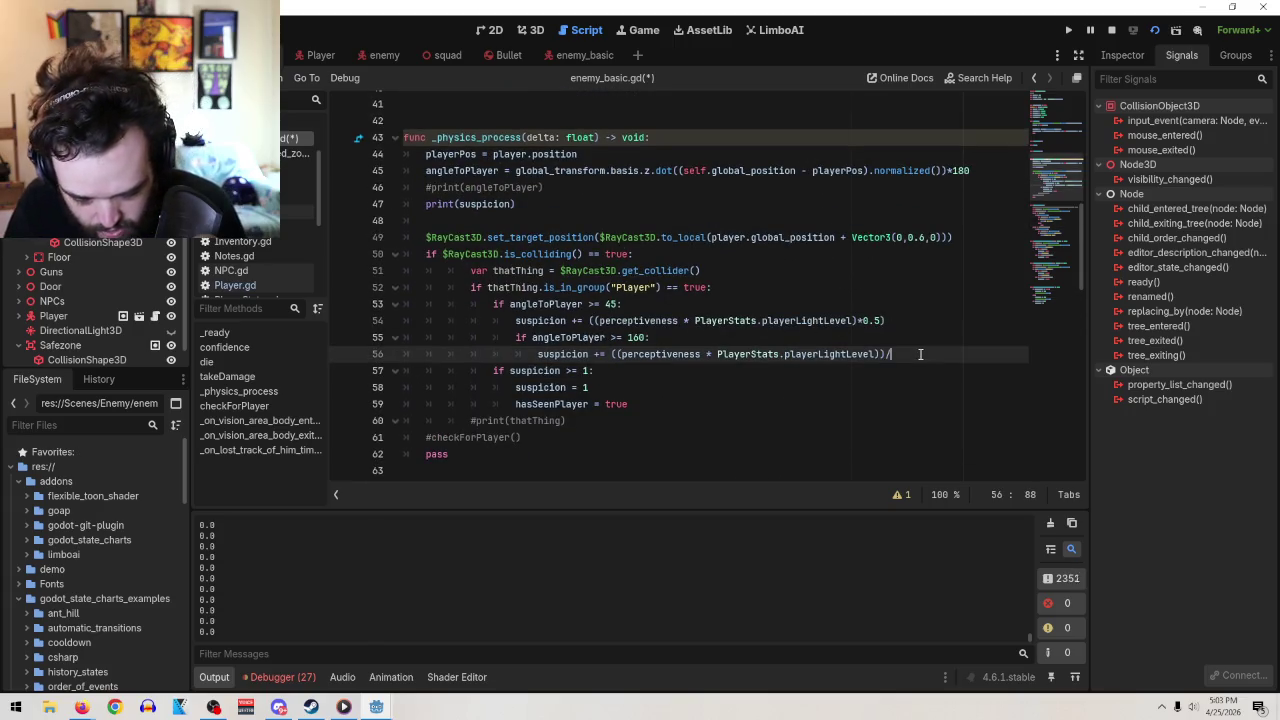
click(889, 321)
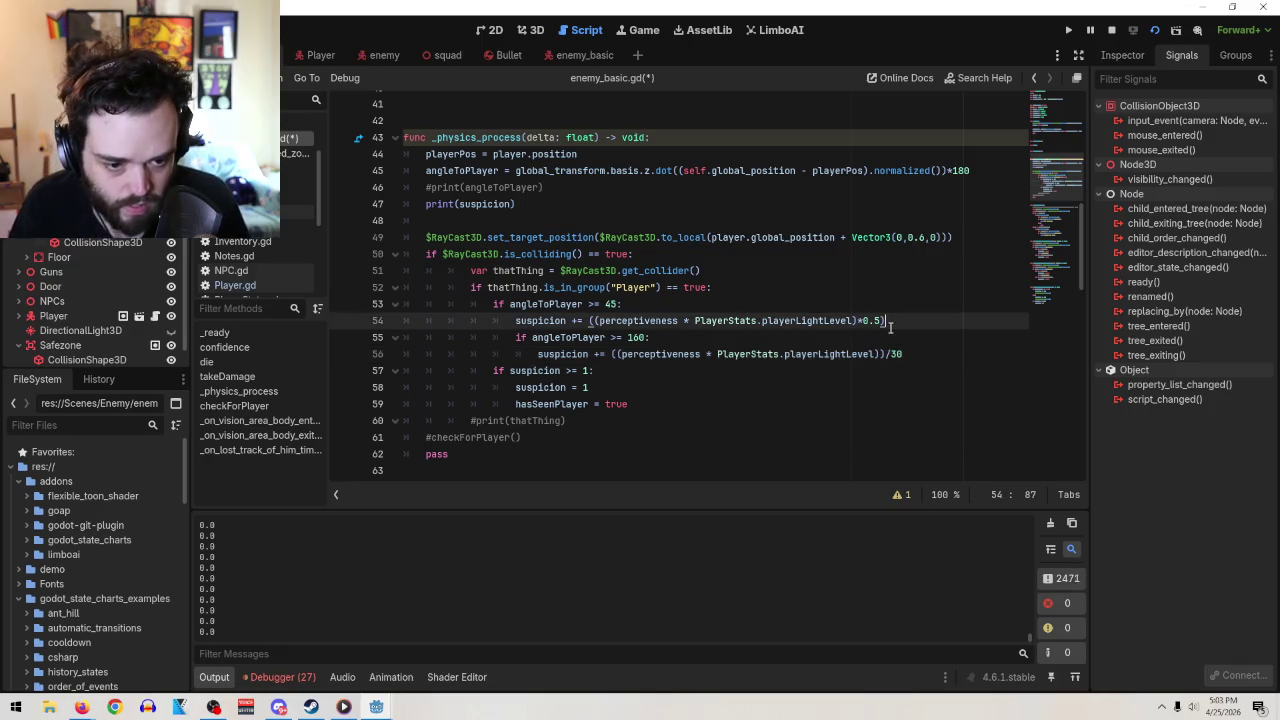
text(/30)
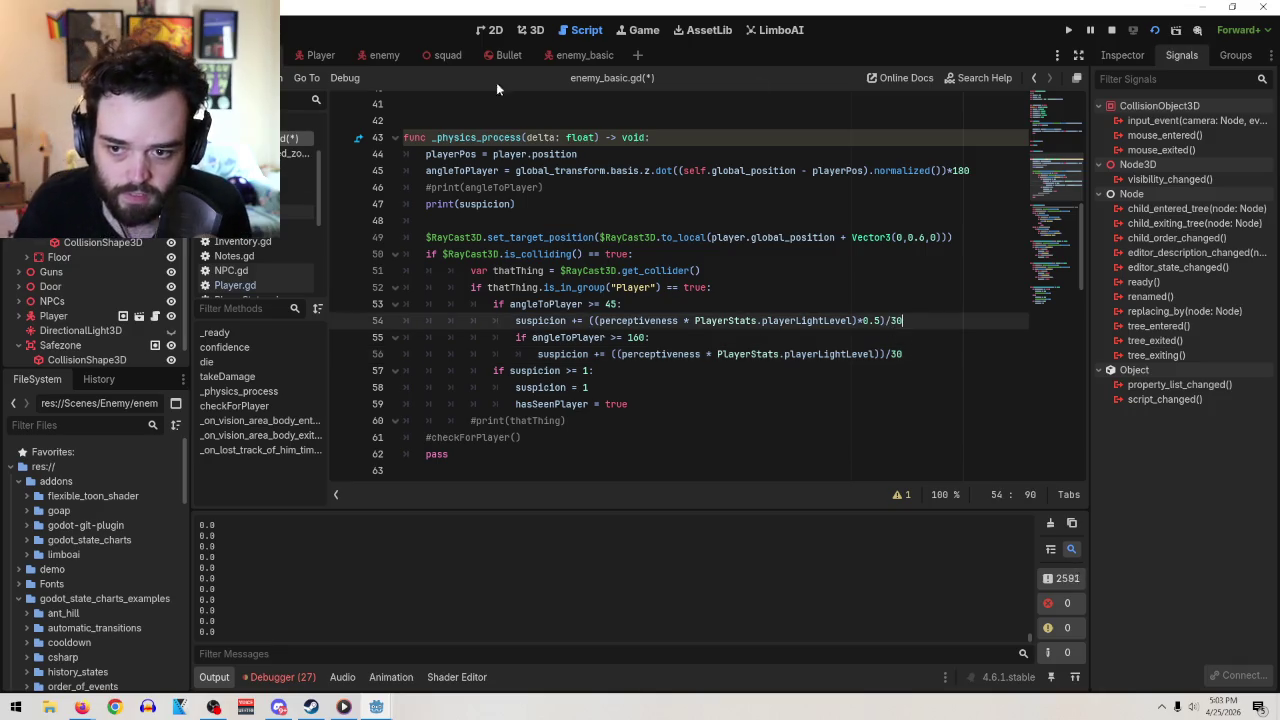
click(1111, 30)
click(1155, 31)
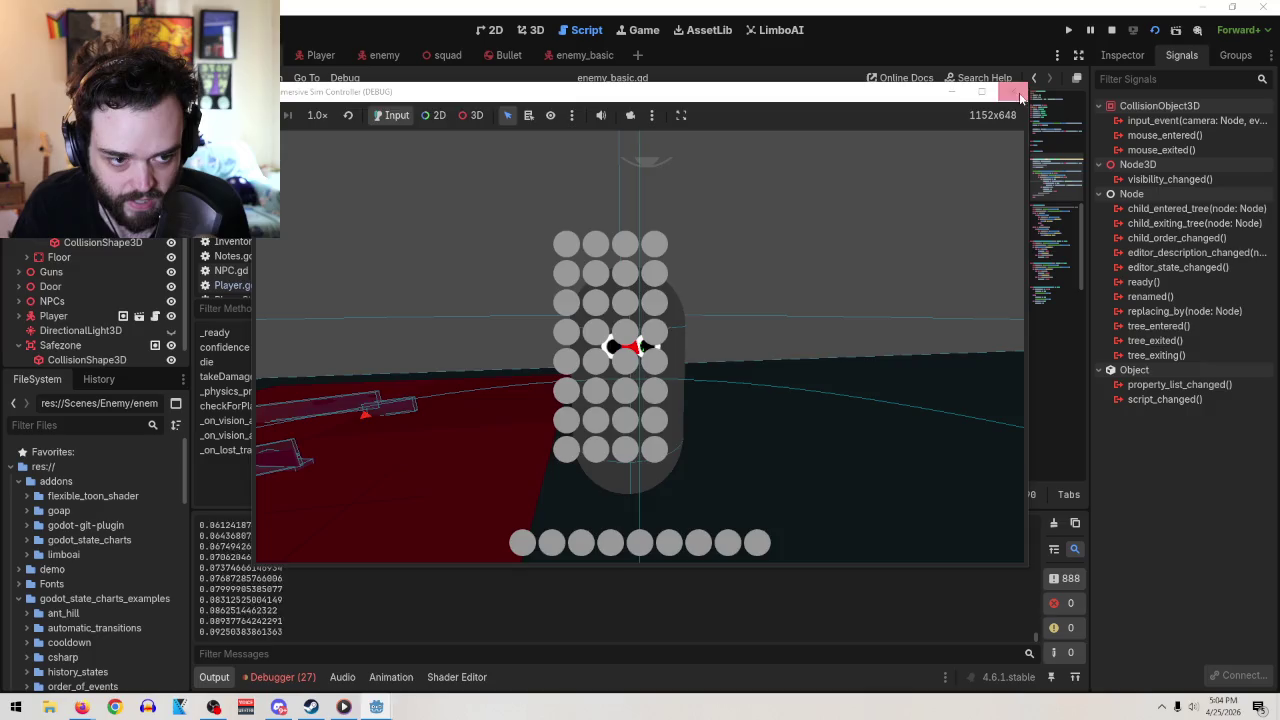
key(F8)
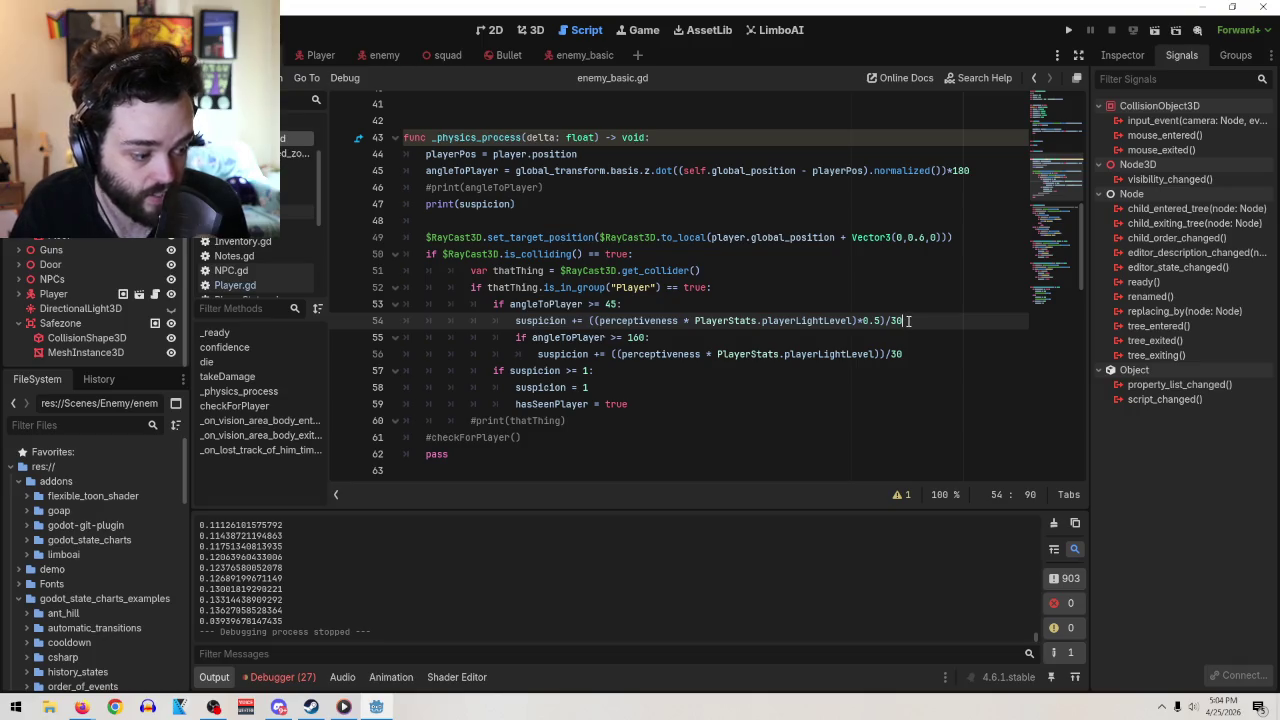
Delete the /30 divisor from line 54's suspicion gain
mouse_move(908, 320)
mouse_down()
mouse_move(885, 320)
mouse_move(900, 354)
mouse_move(885, 354)
mouse_up()
key(BackSpace)
key(BackSpace)
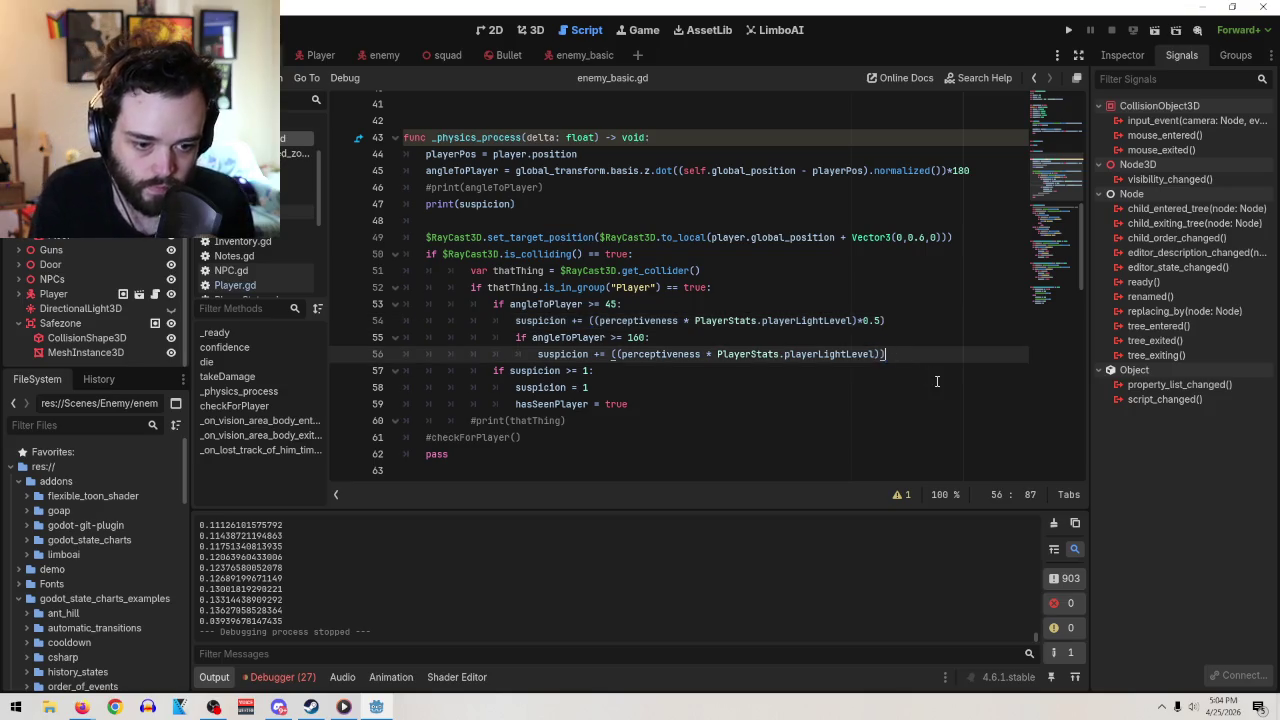
scroll(909, 361, down, 15)
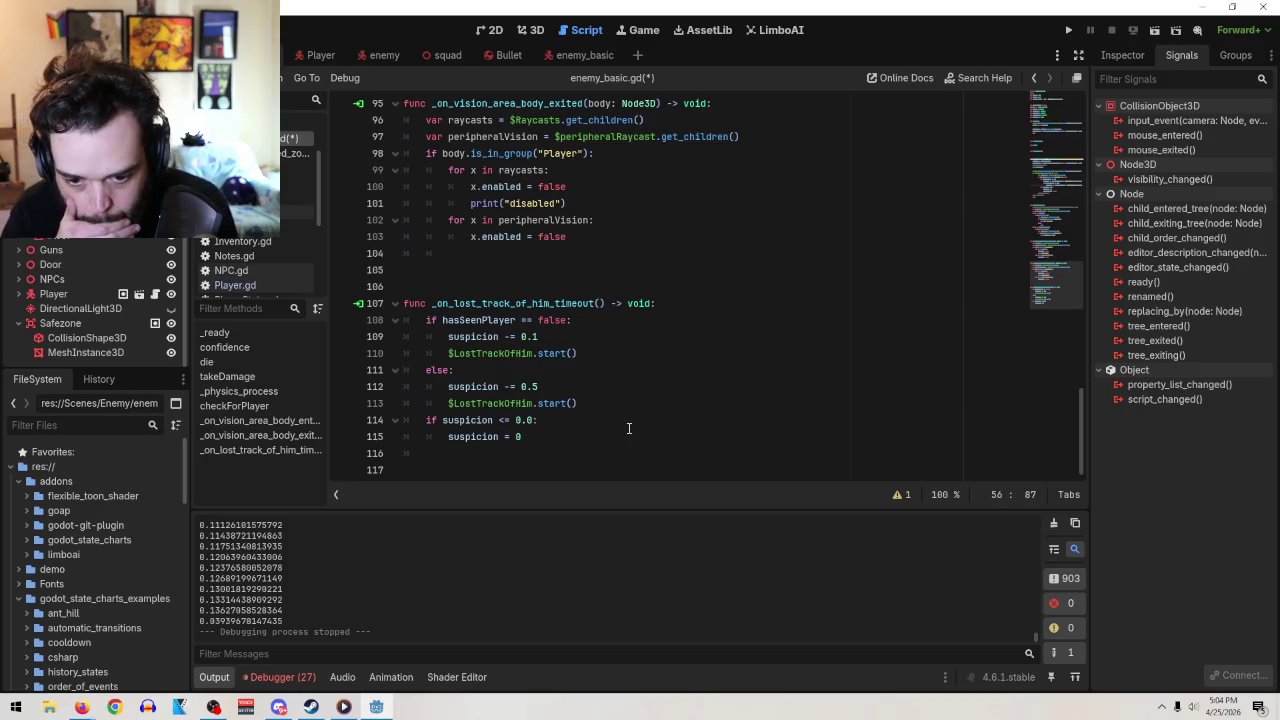
click(608, 440)
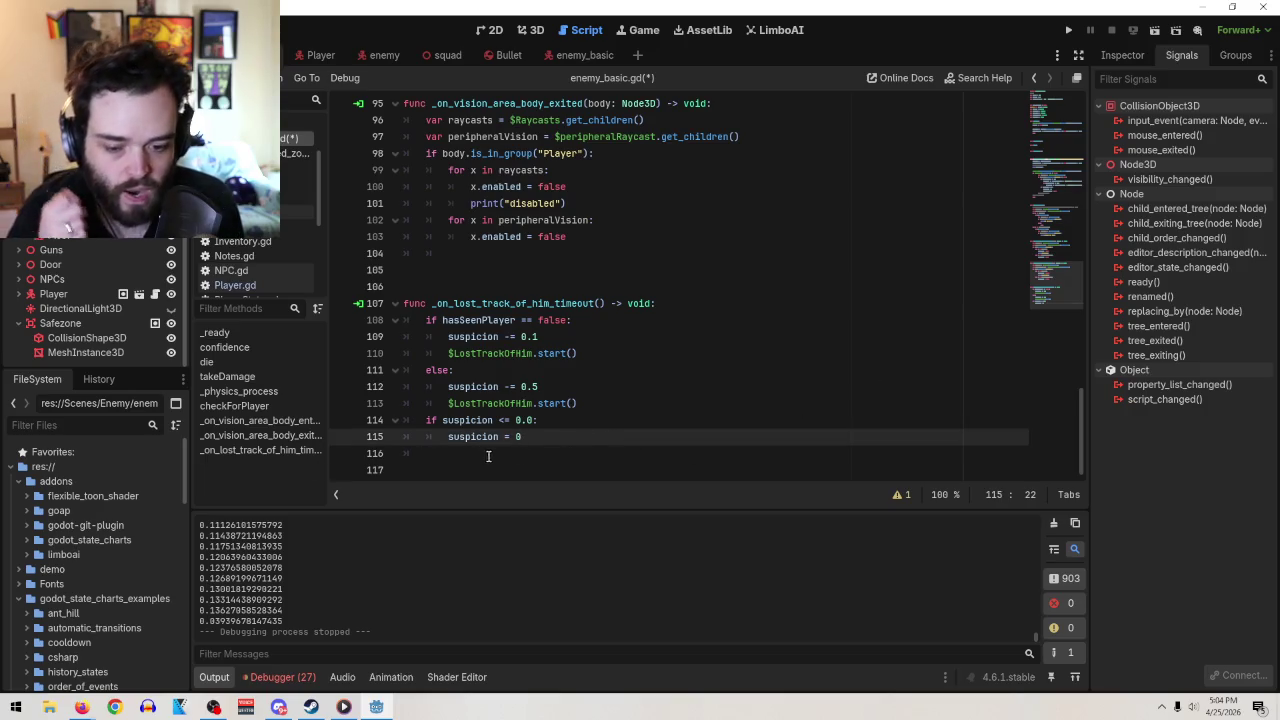
Change the seen-player decrement from 0.5 to 0.01, then save and run with F6
click(559, 386)
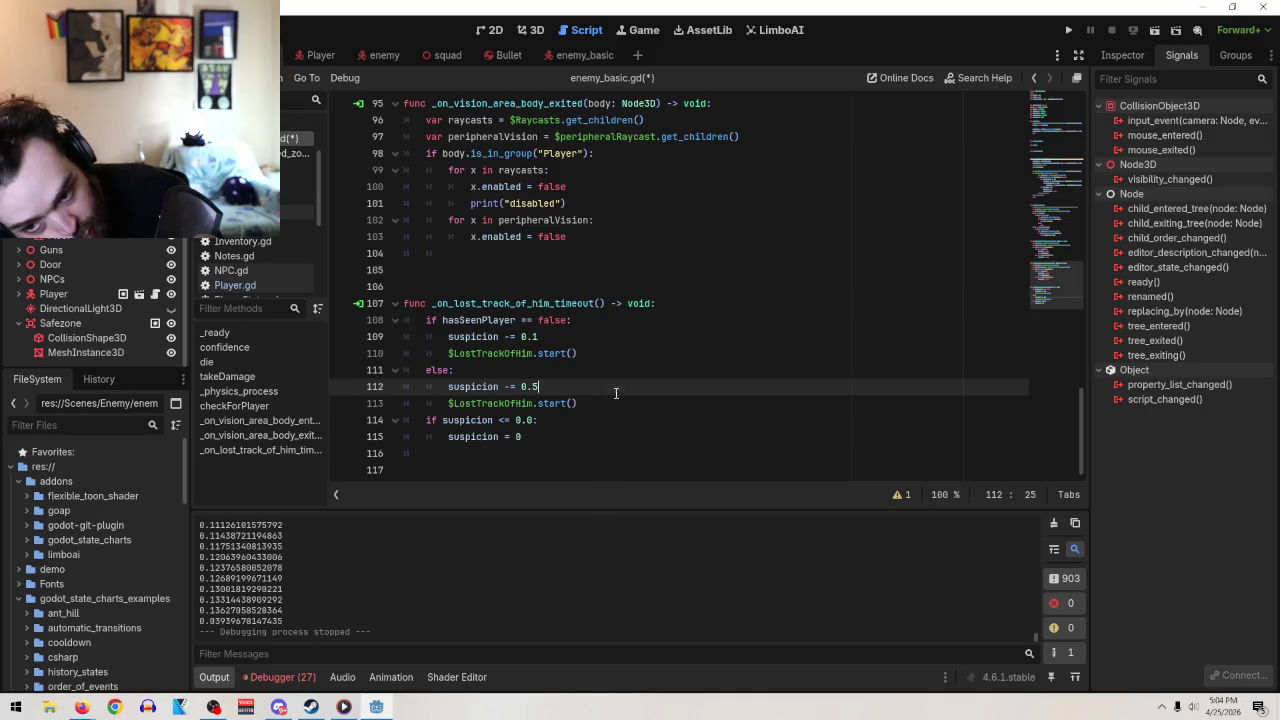
key(BackSpace)
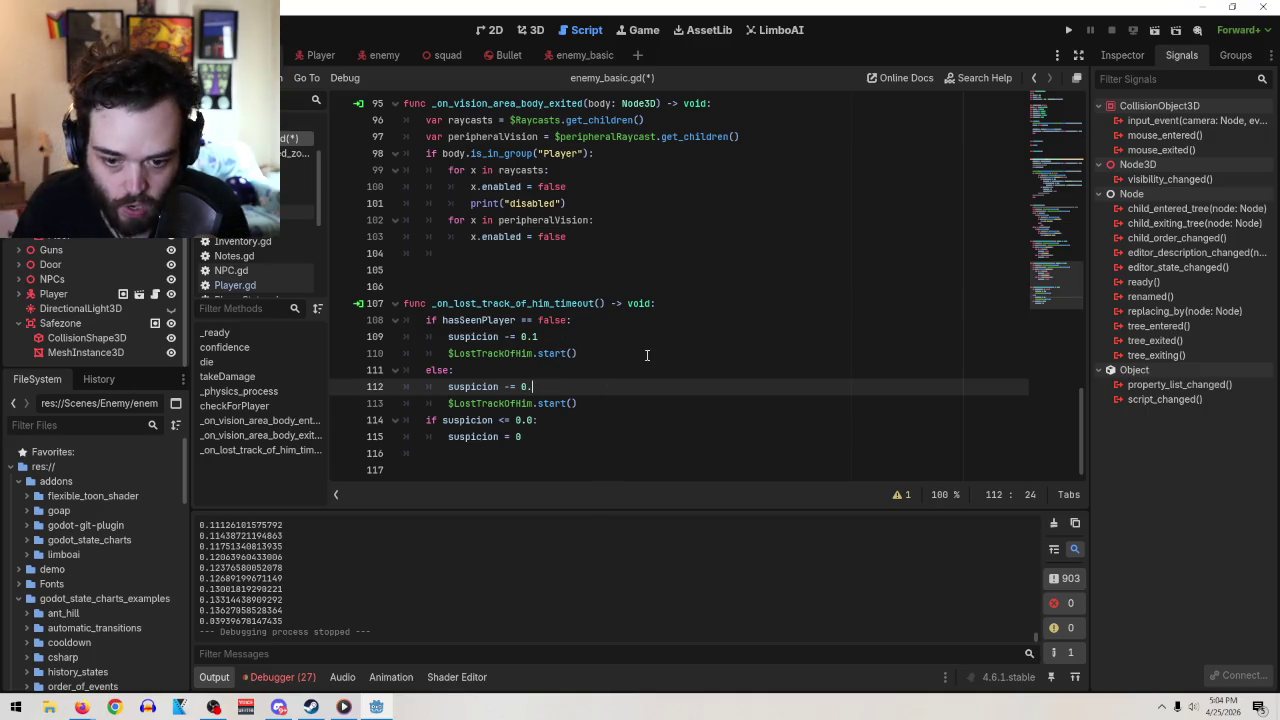
click(591, 436)
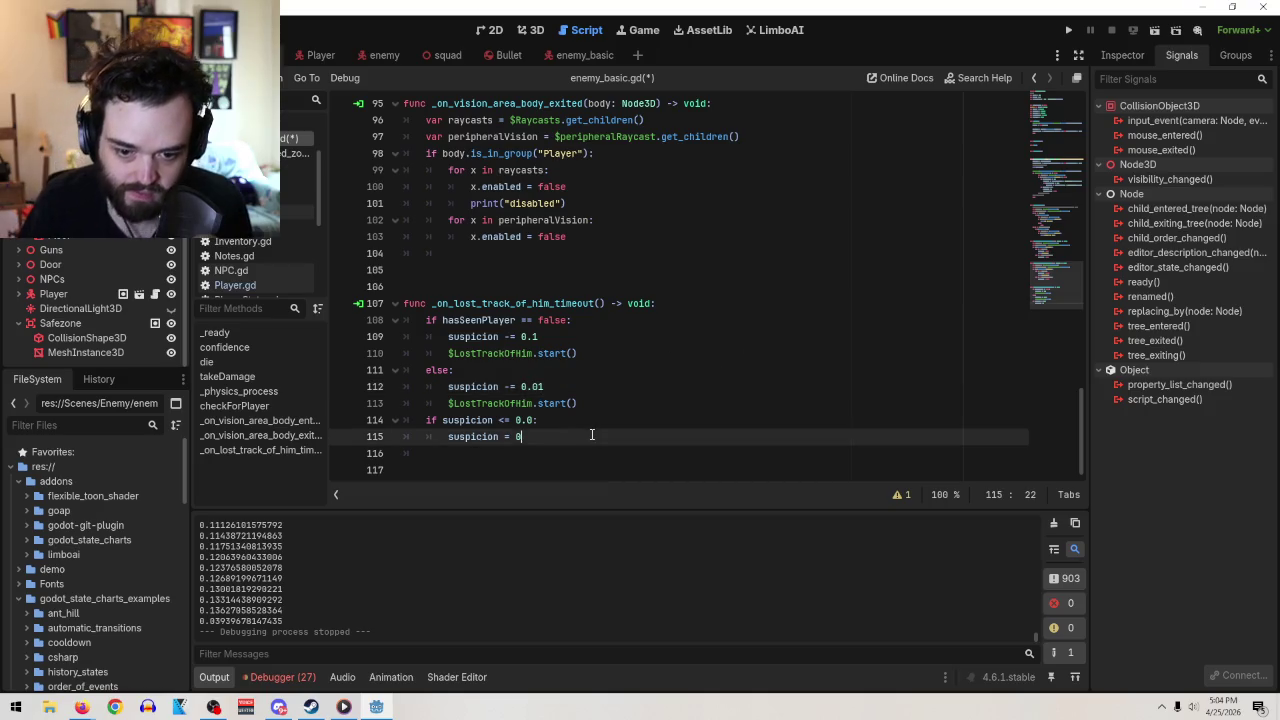
key(F6)
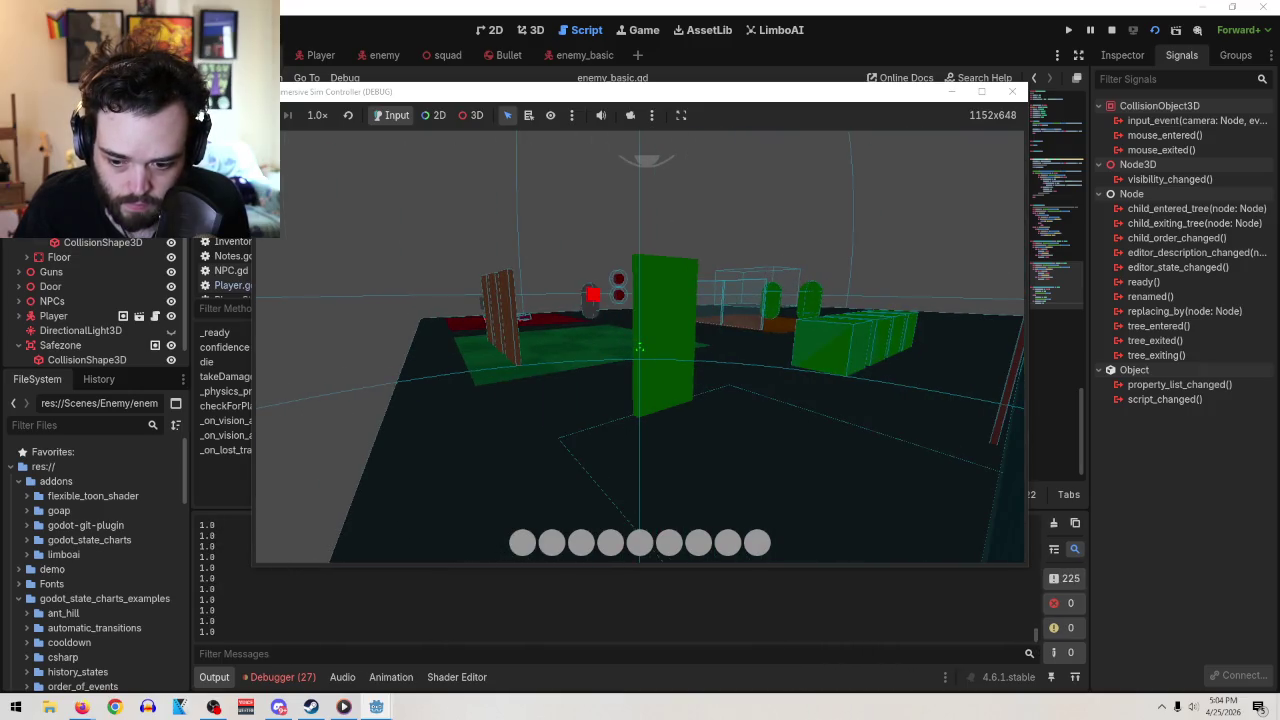
Walk around the room and open the inventory as suspicion falls from 0.93 to 0.84, then stop the game
key(w)
key(w)
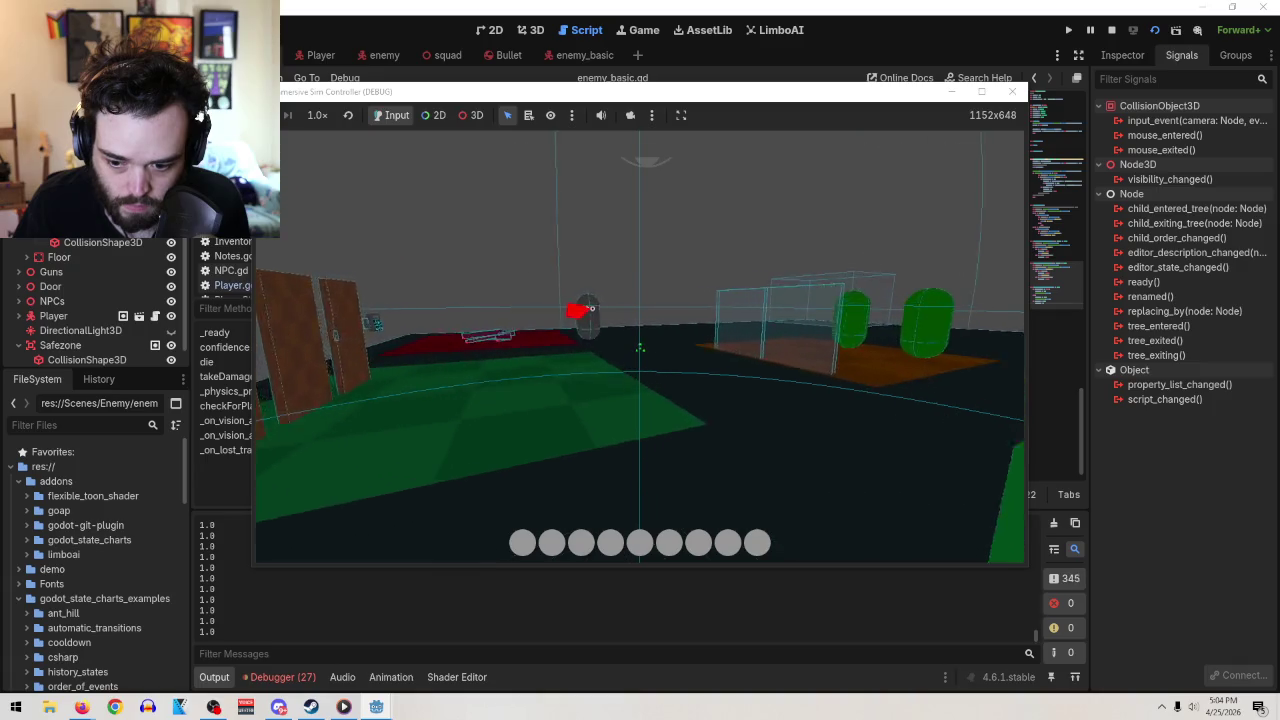
key(w)
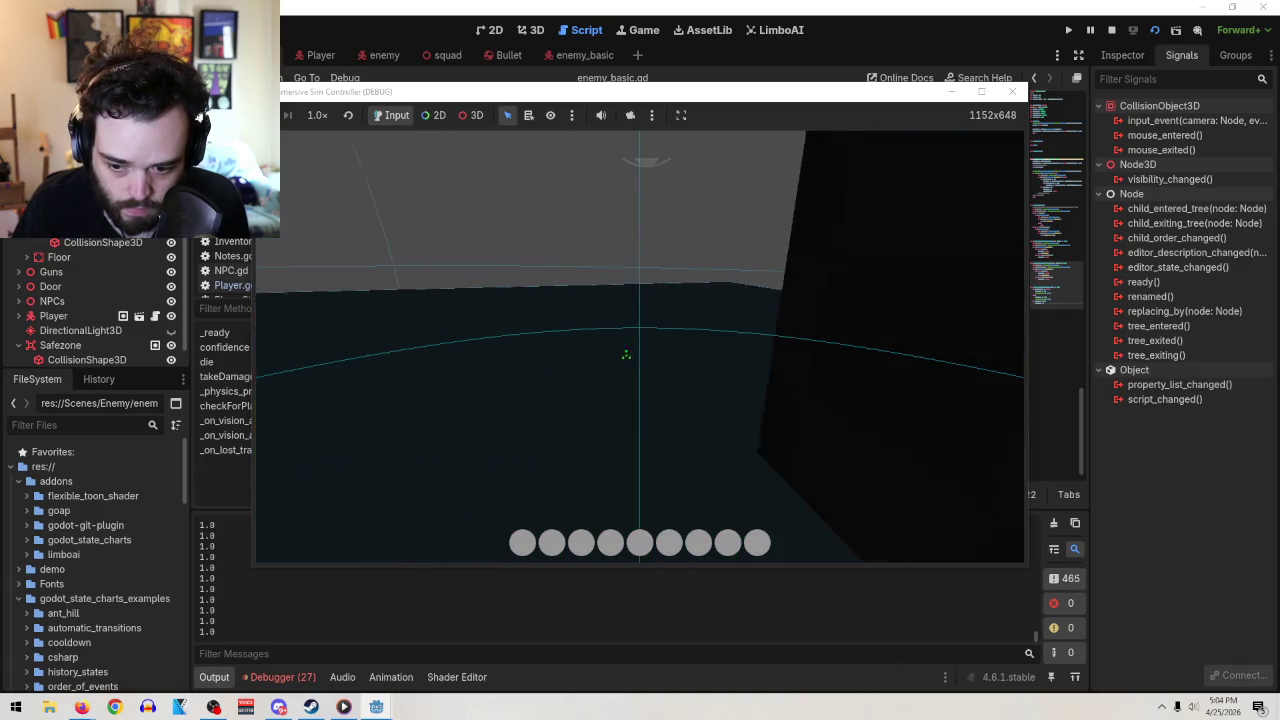
key(w)
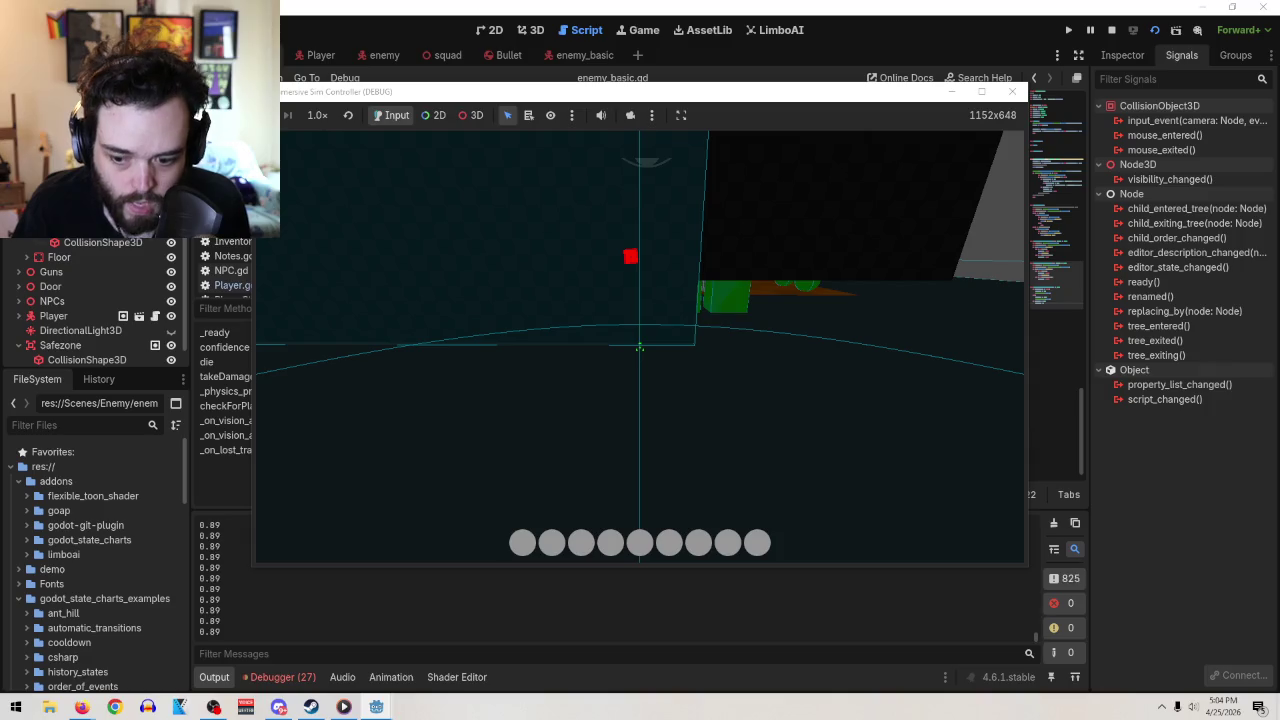
key(Tab)
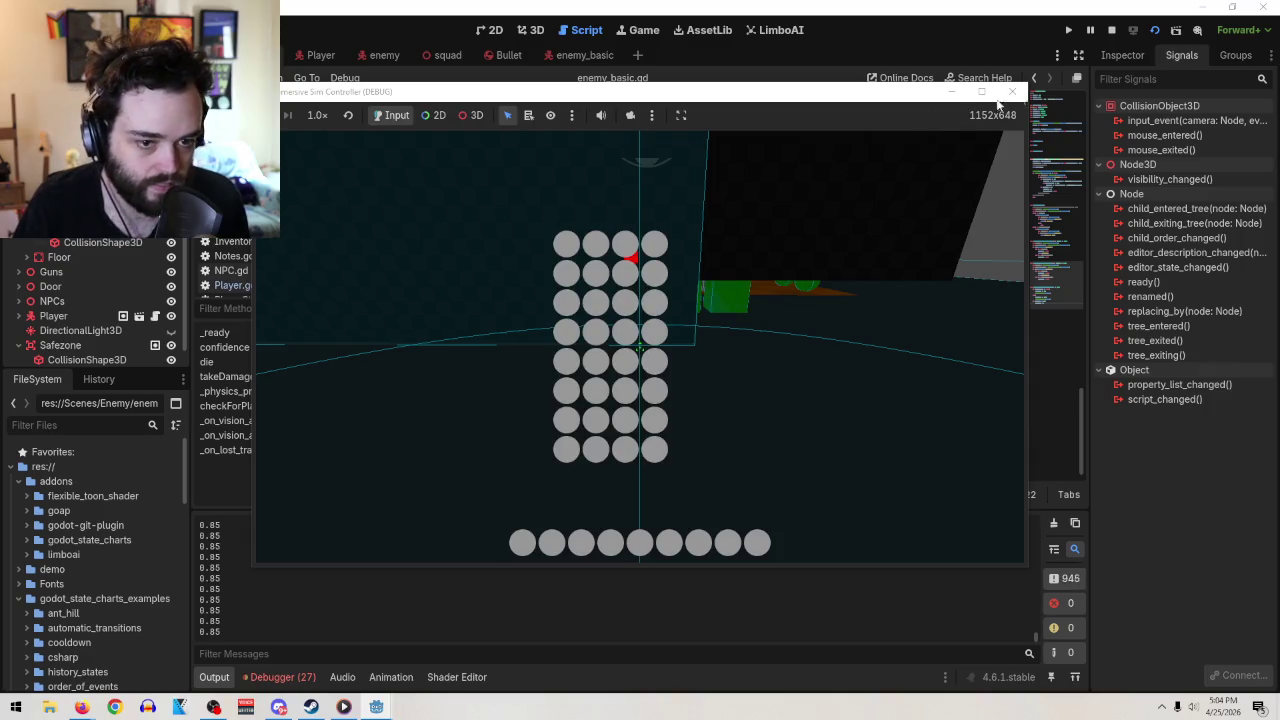
click(1012, 91)
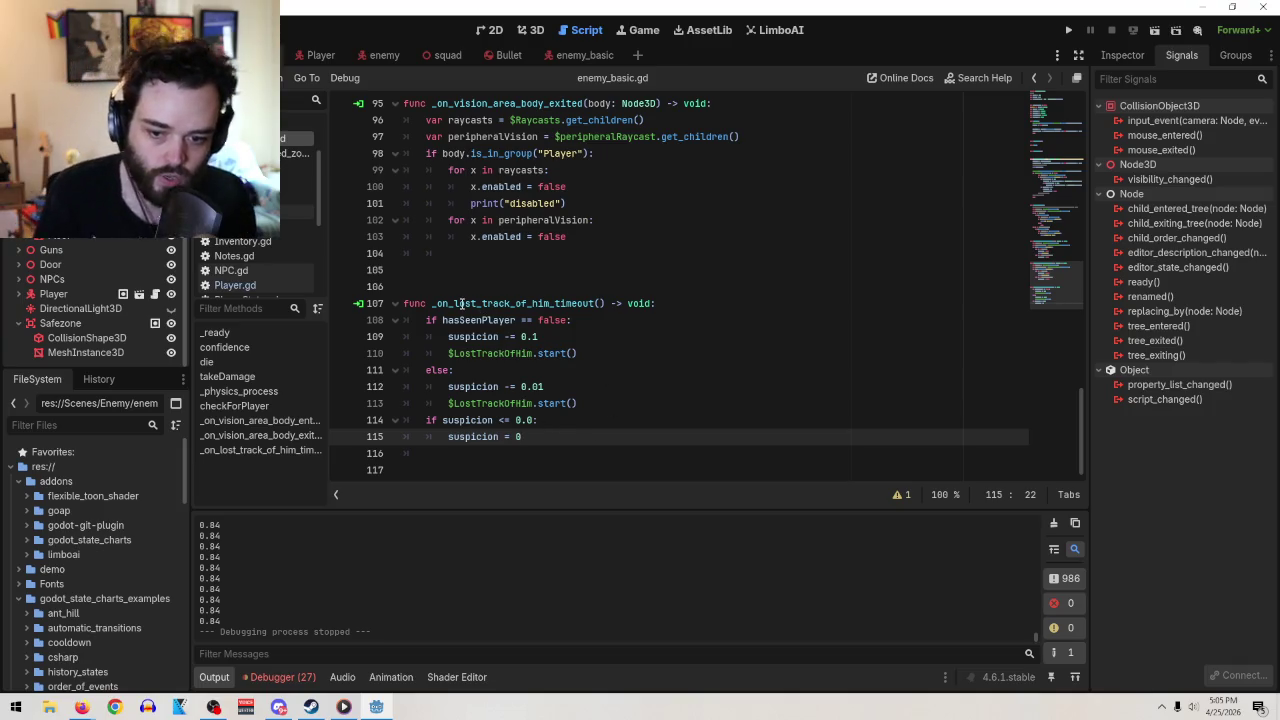
Review the never-seen and seen-player branches of _on_lost_track_of_him_timeout
mouse_move(443, 320)
mouse_down()
mouse_move(596, 326)
mouse_move(600, 366)
mouse_move(591, 350)
mouse_up()
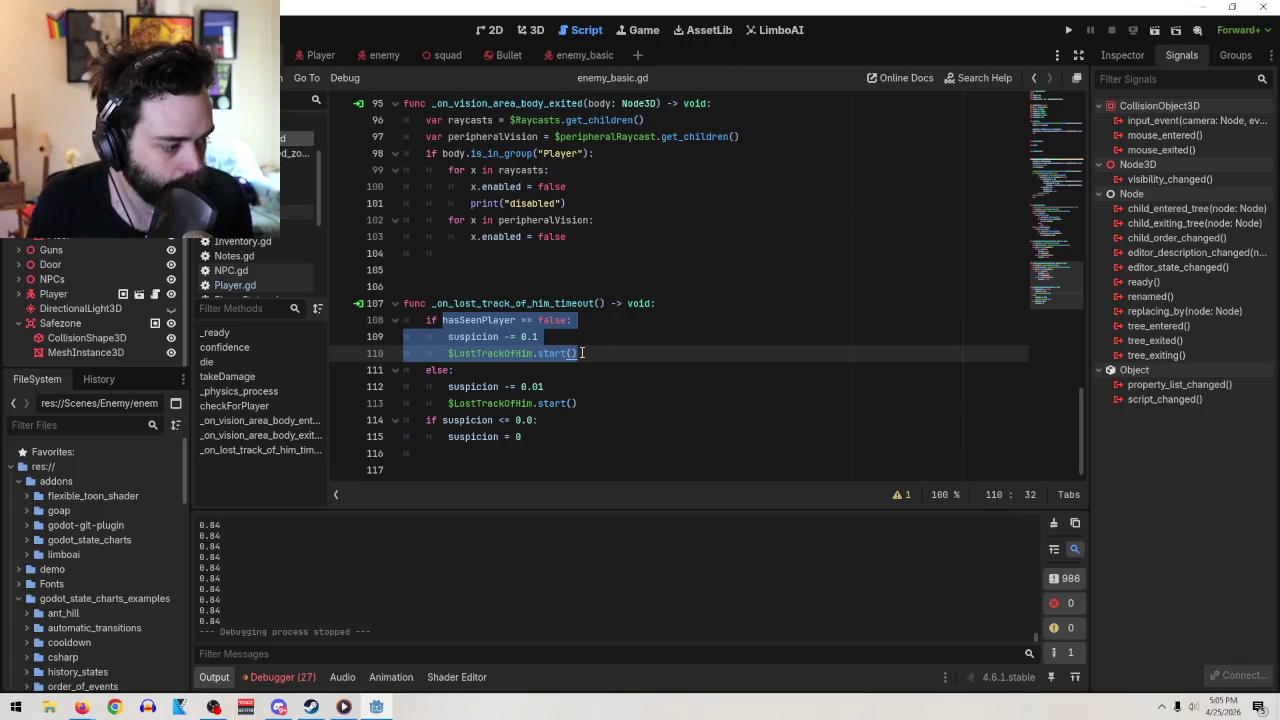
click(553, 310)
double_click(546, 320)
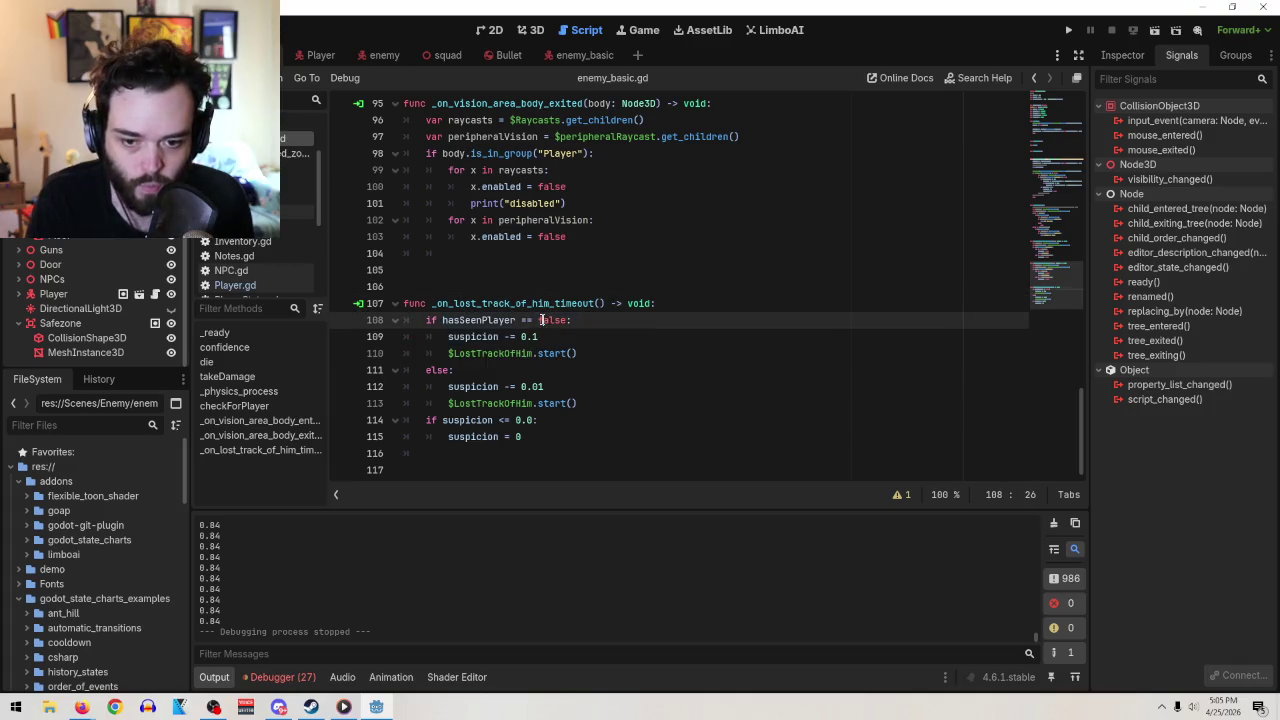
drag(568, 320, 573, 318)
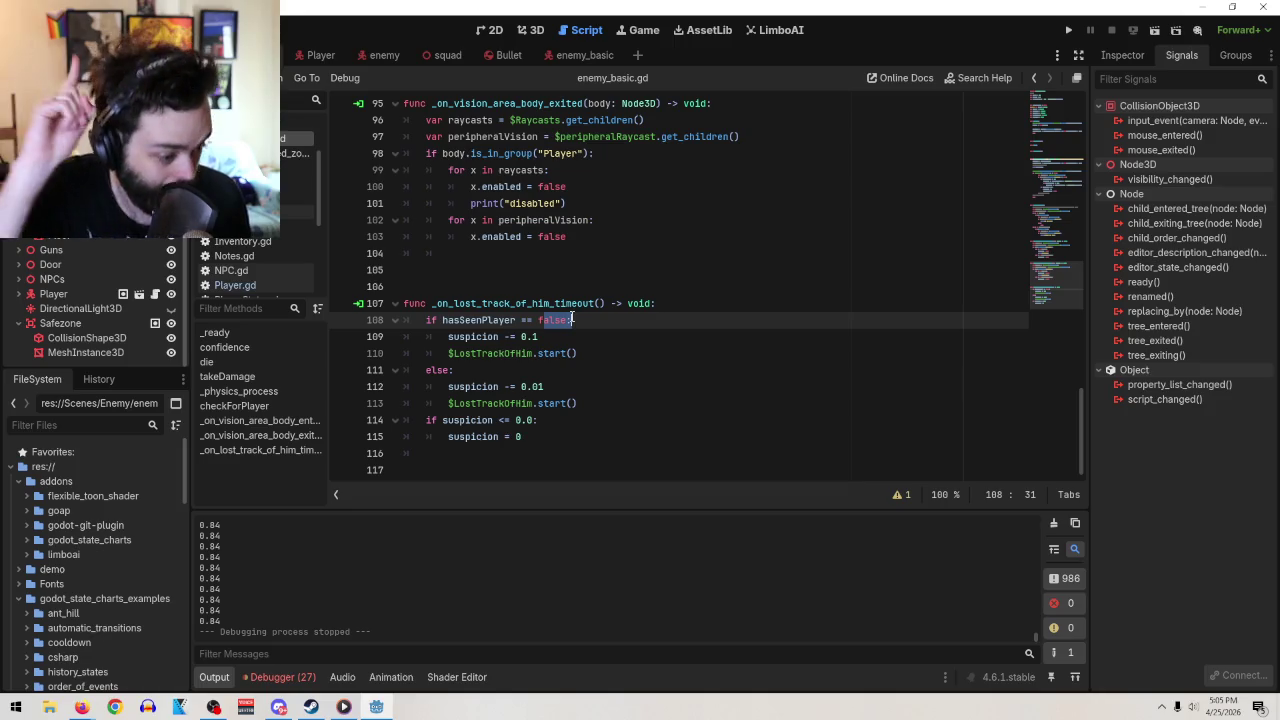
mouse_move(593, 403)
mouse_down()
mouse_move(451, 404)
mouse_move(449, 390)
mouse_up()
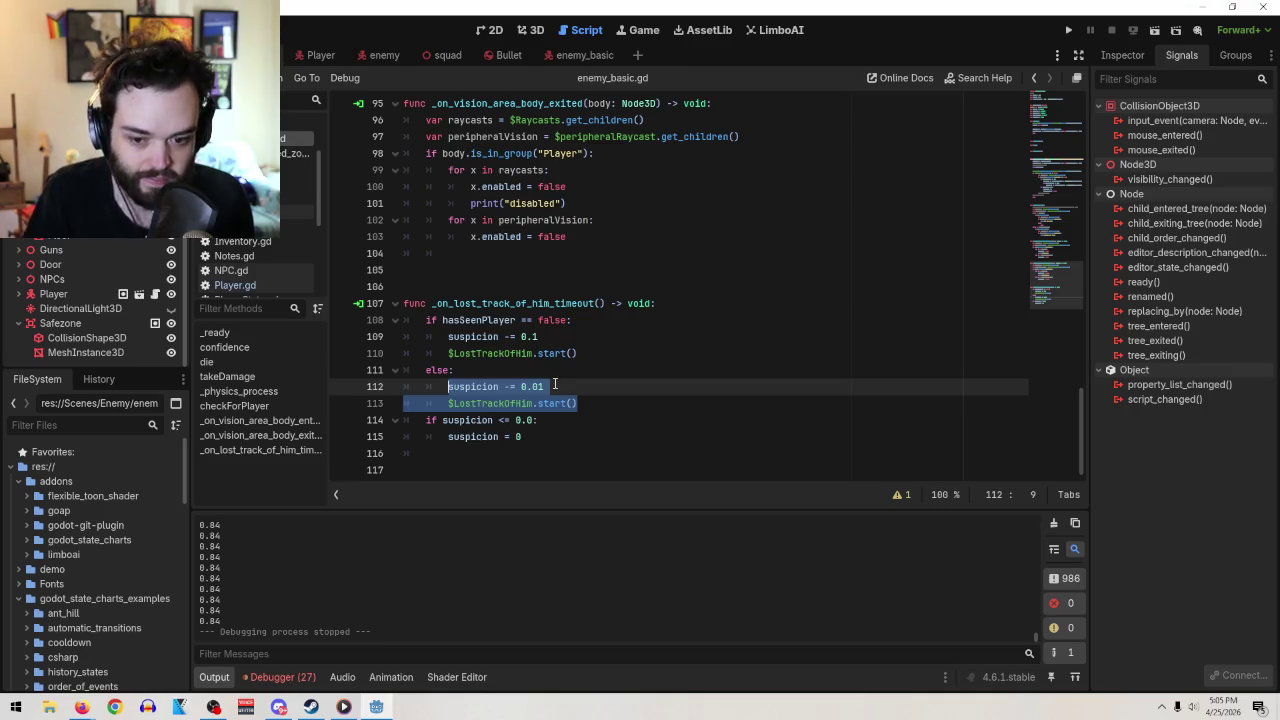
Change line 112's decrement from 0.01 to 0.1 and line 109's from 0.1 to 0.2
click(556, 386)
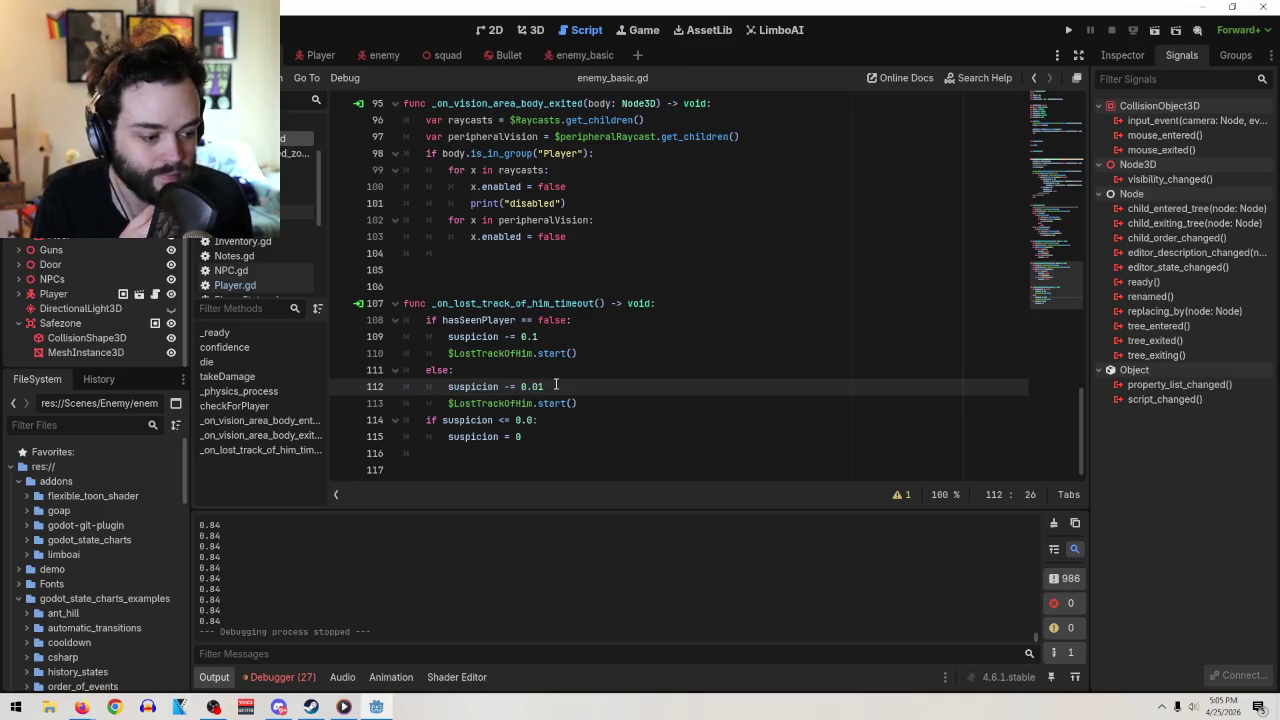
key(BackSpace)
key(BackSpace)
text(1)
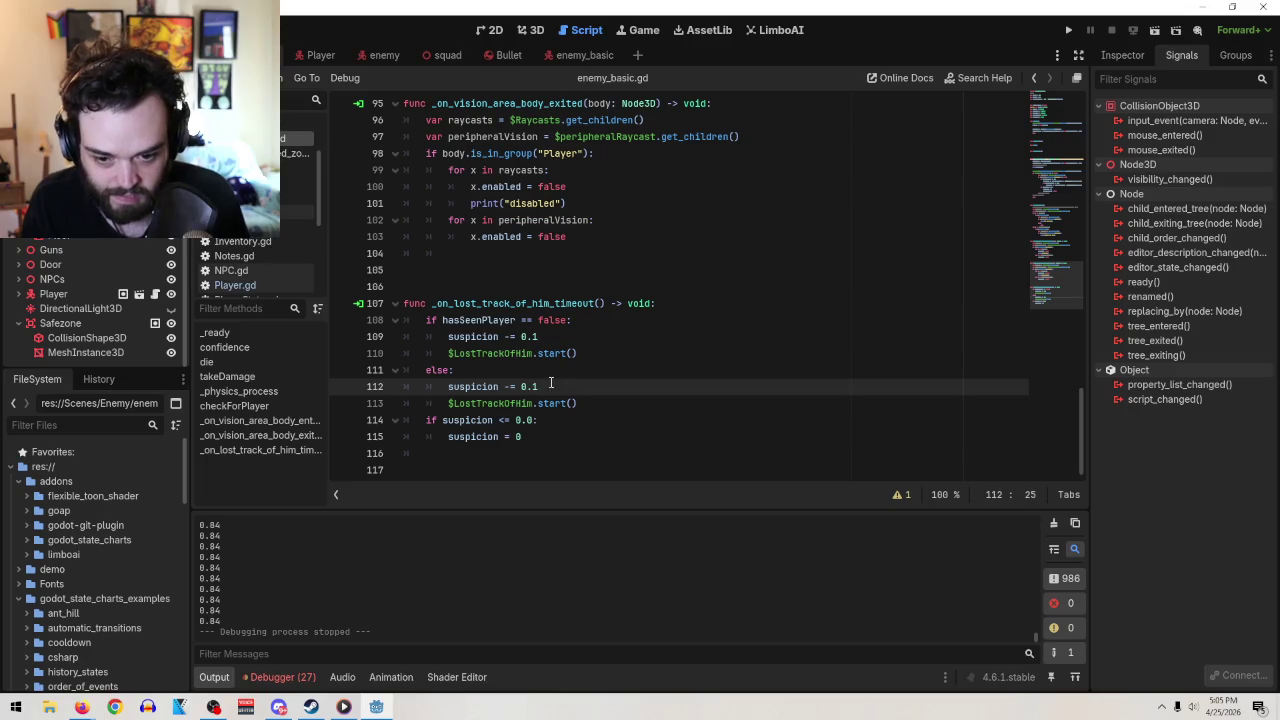
click(545, 336)
key(BackSpace)
text(2)
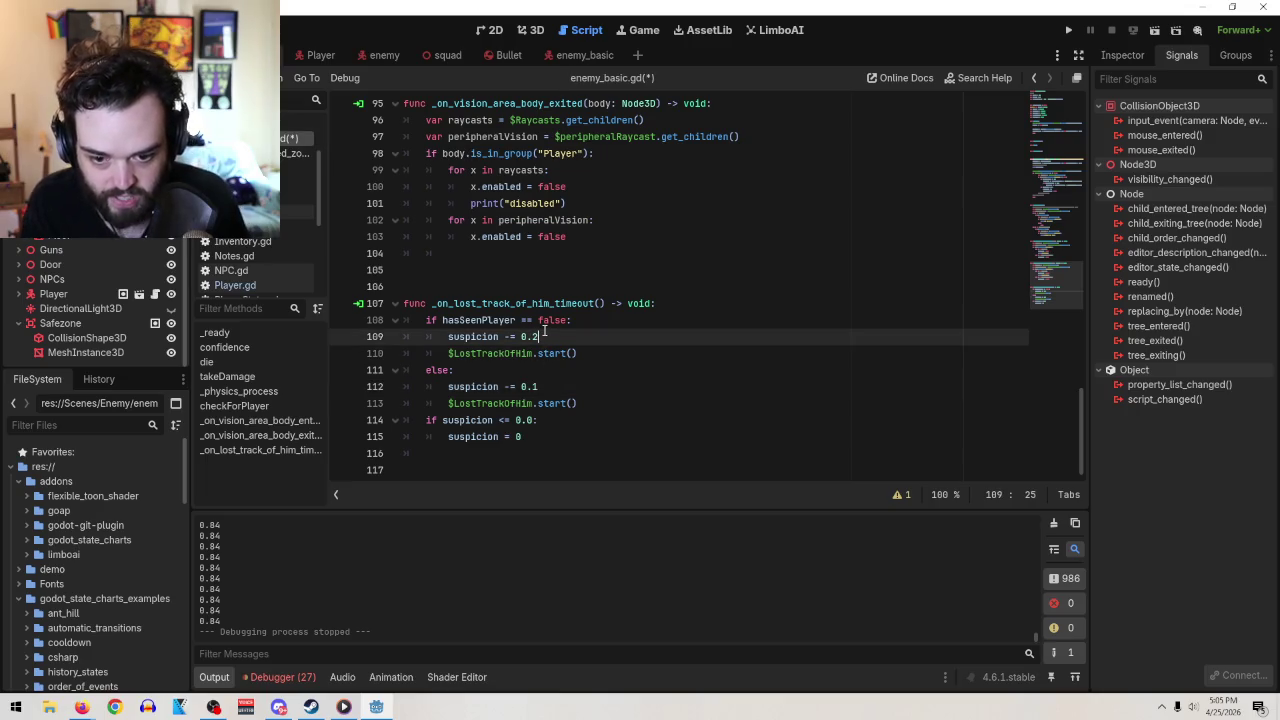
click(600, 403)
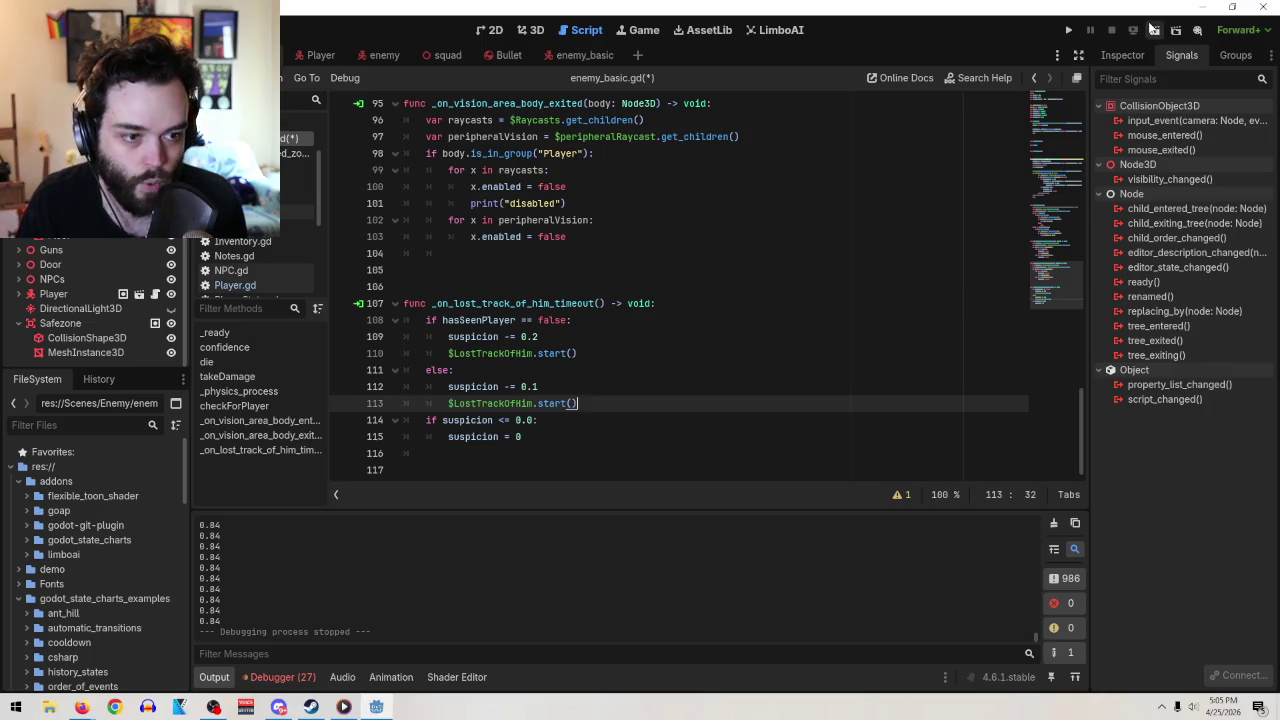
Run the current scene, walk to the green boxes and open the inventory until suspicion hits 0.0, then stop the game
click(1153, 31)
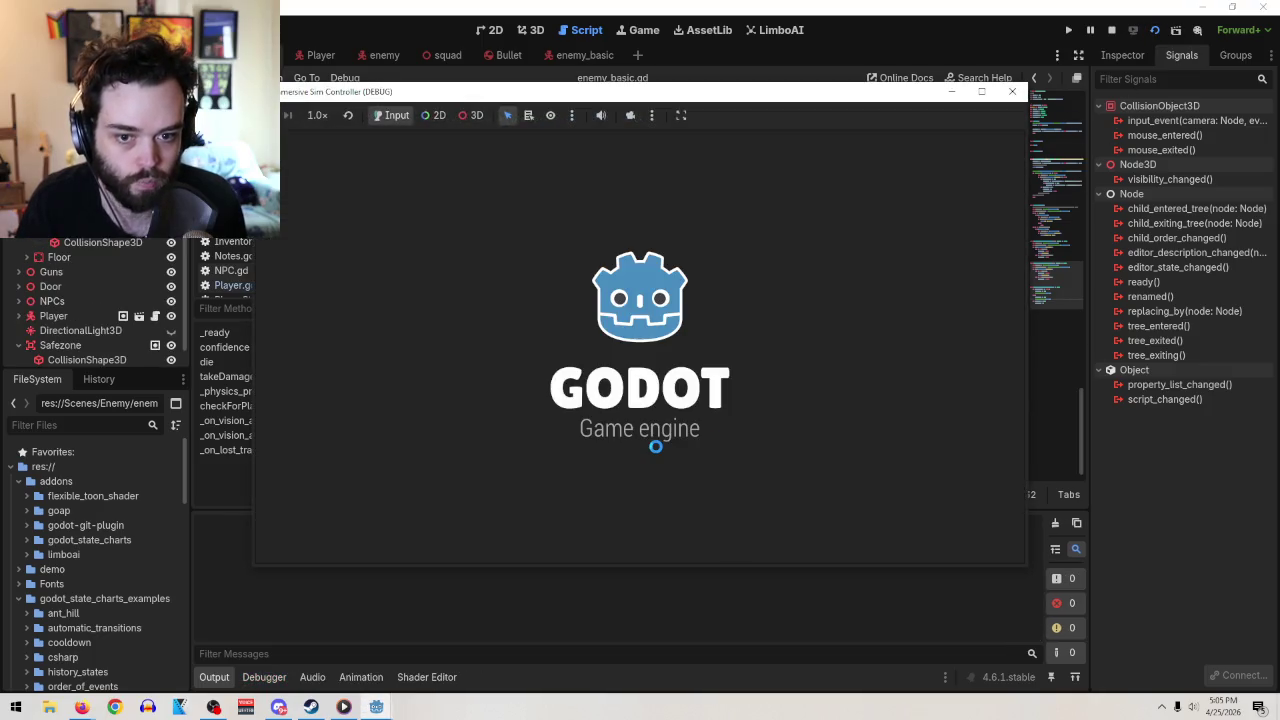
key(w)
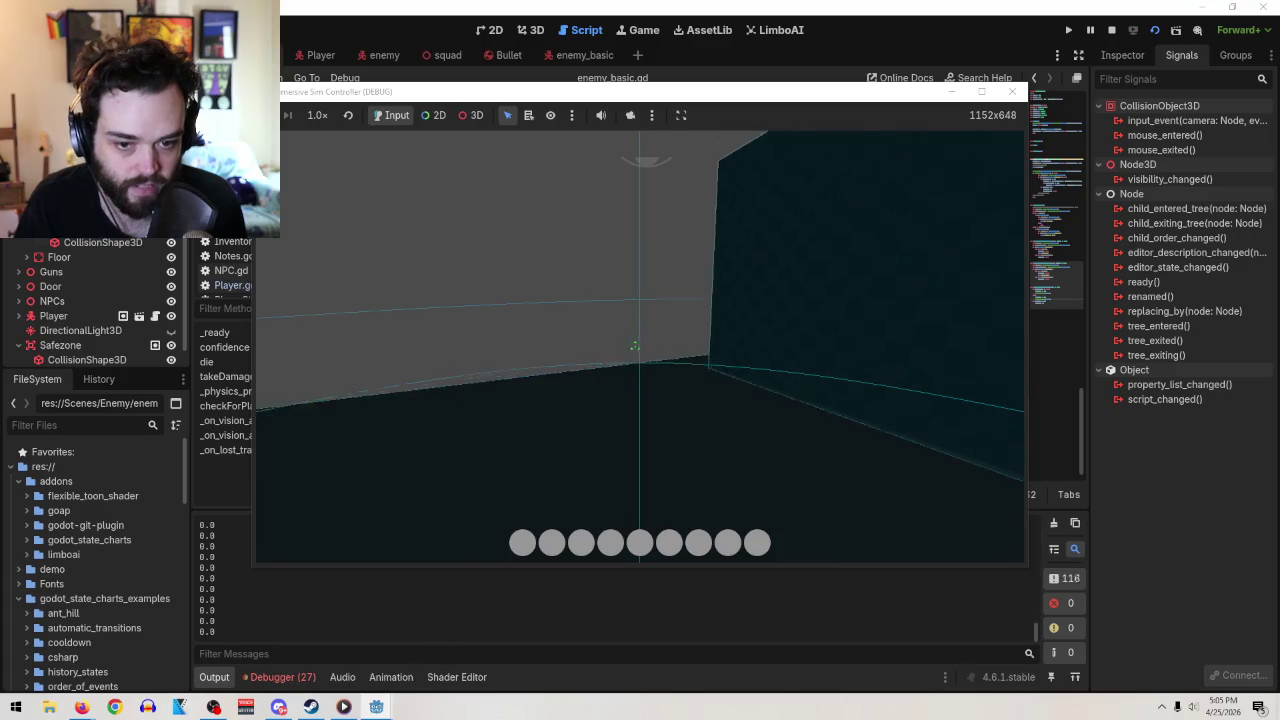
mouse_move(640, 350)
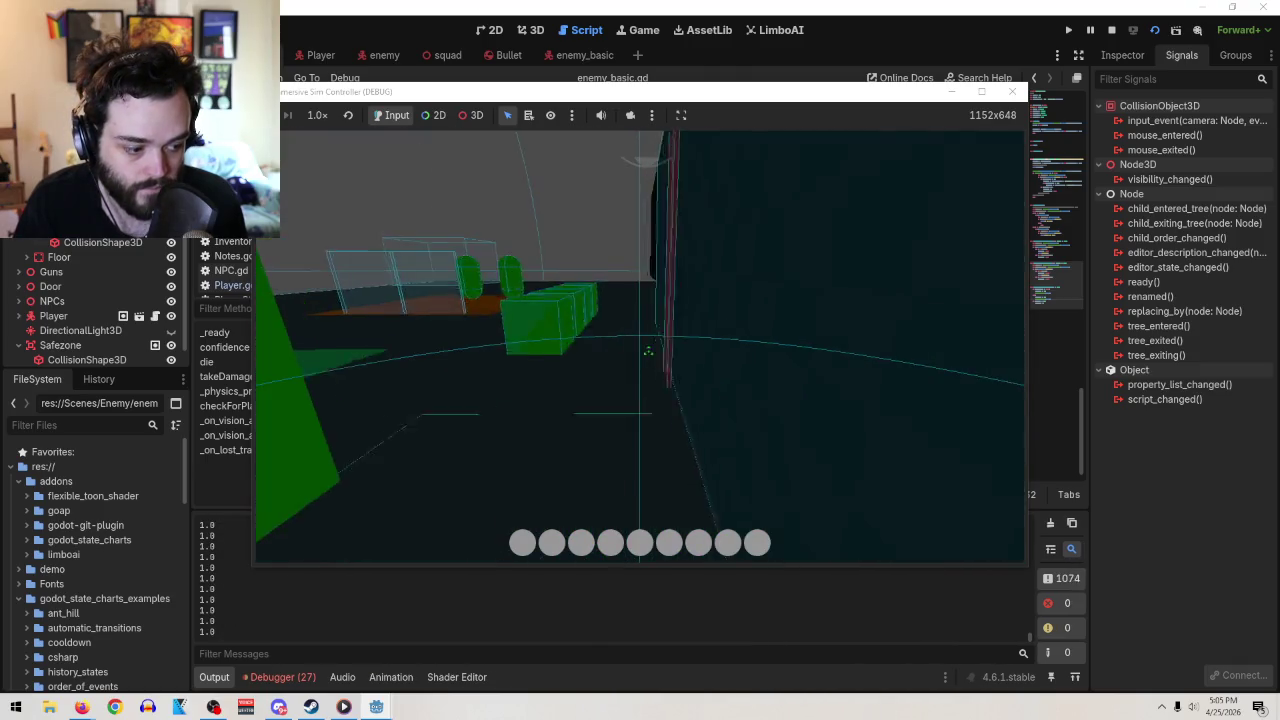
key(w)
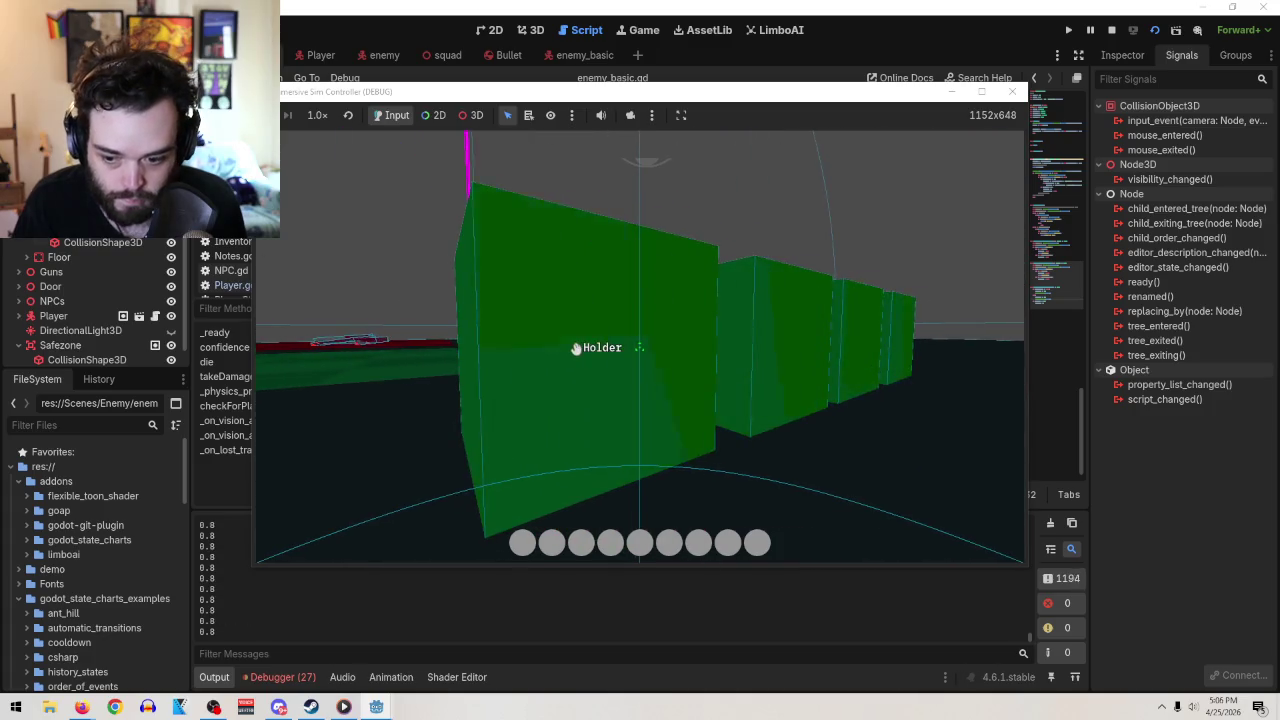
key(w)
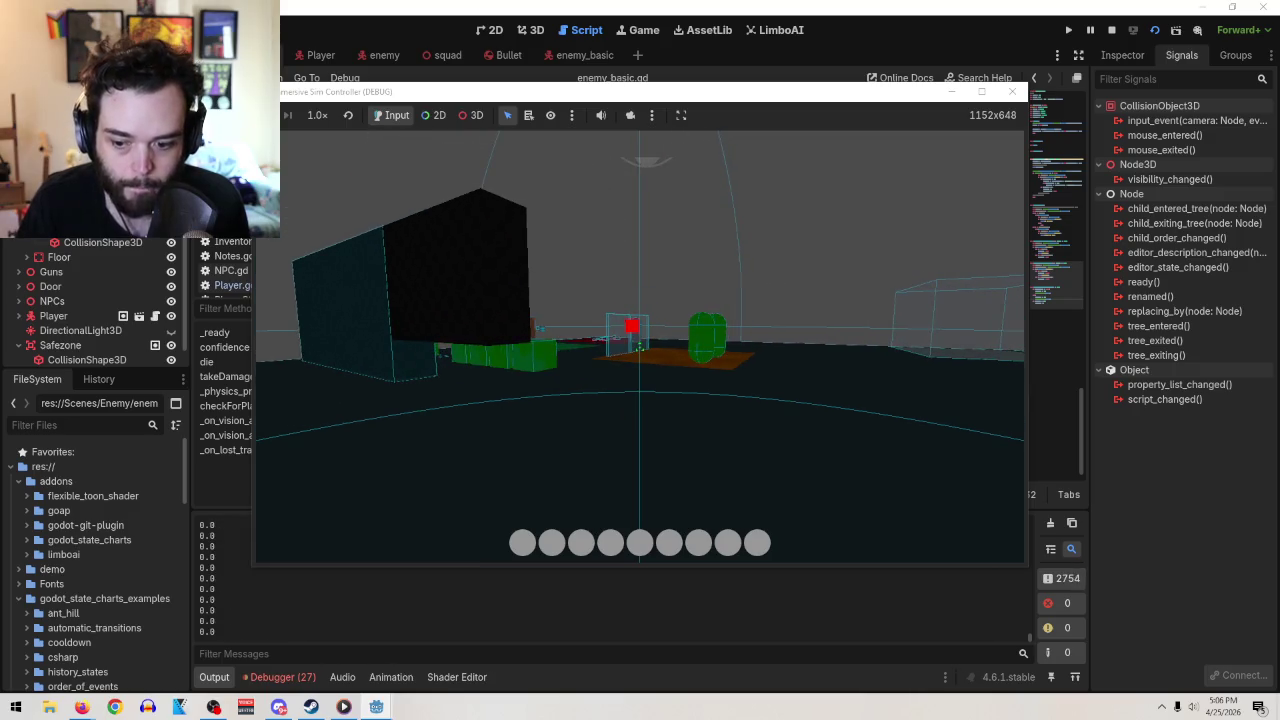
key(i)
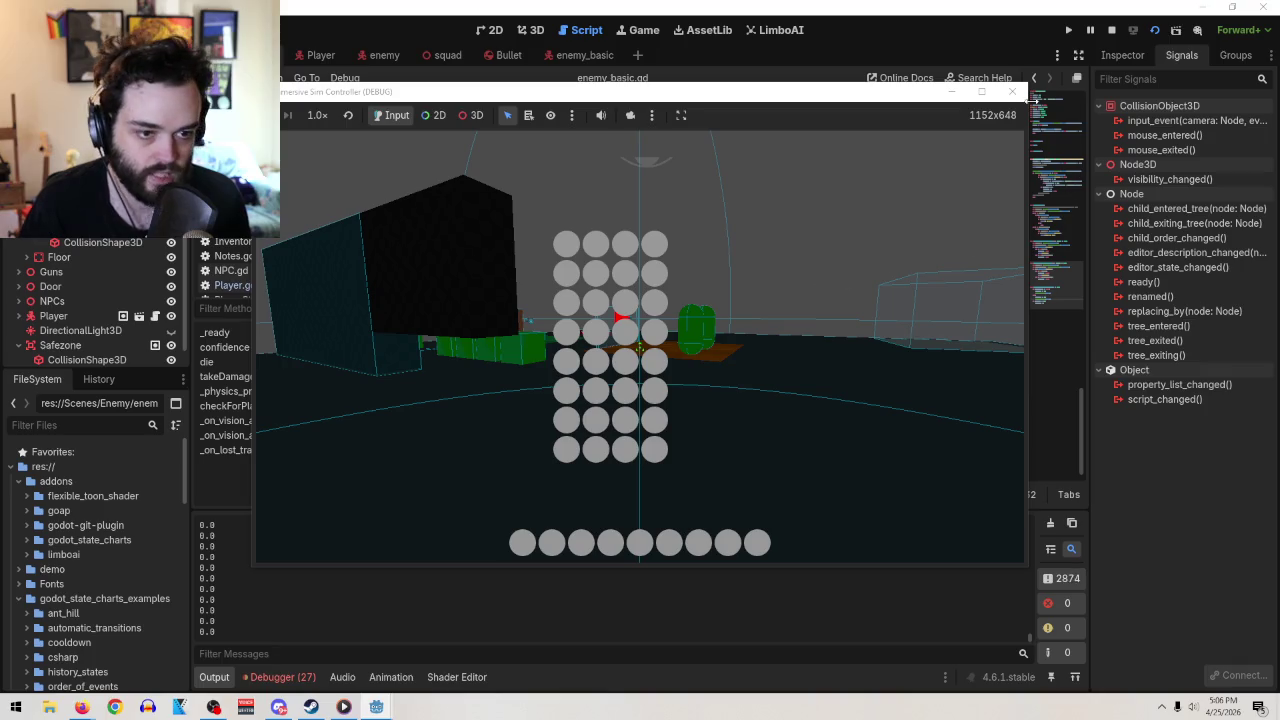
click(1012, 91)
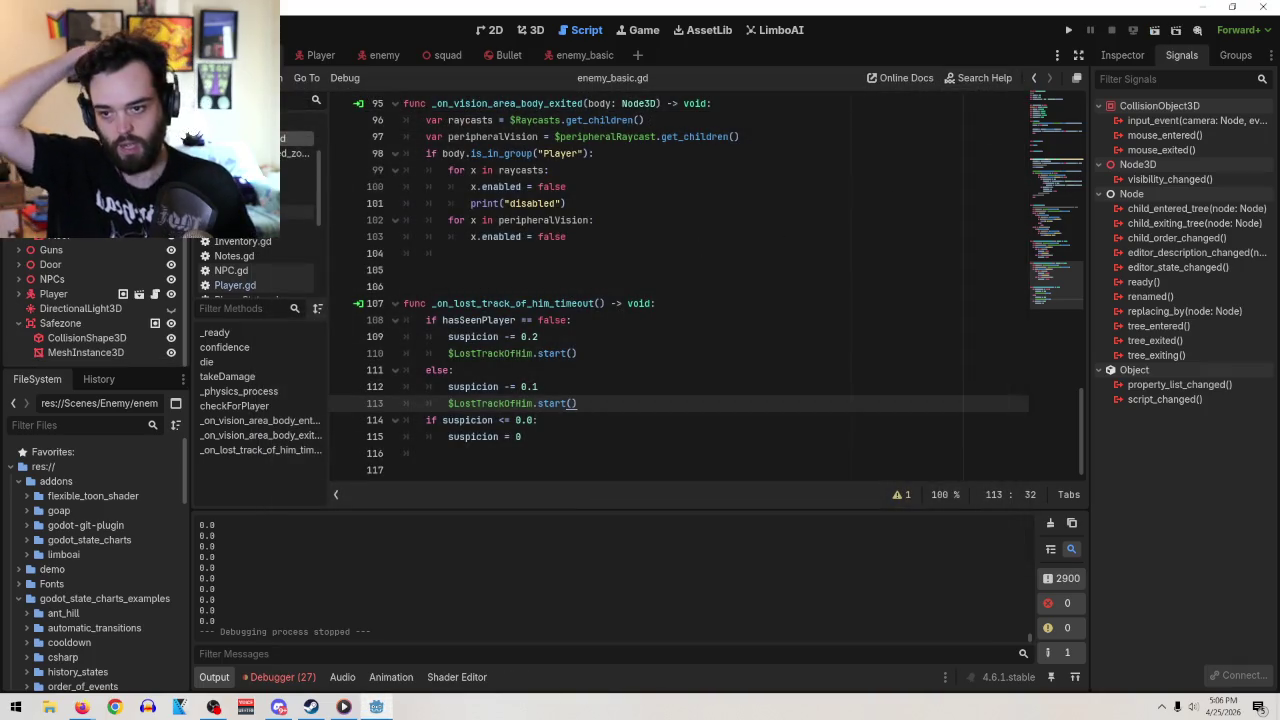
click(30, 30)
click(663, 203)
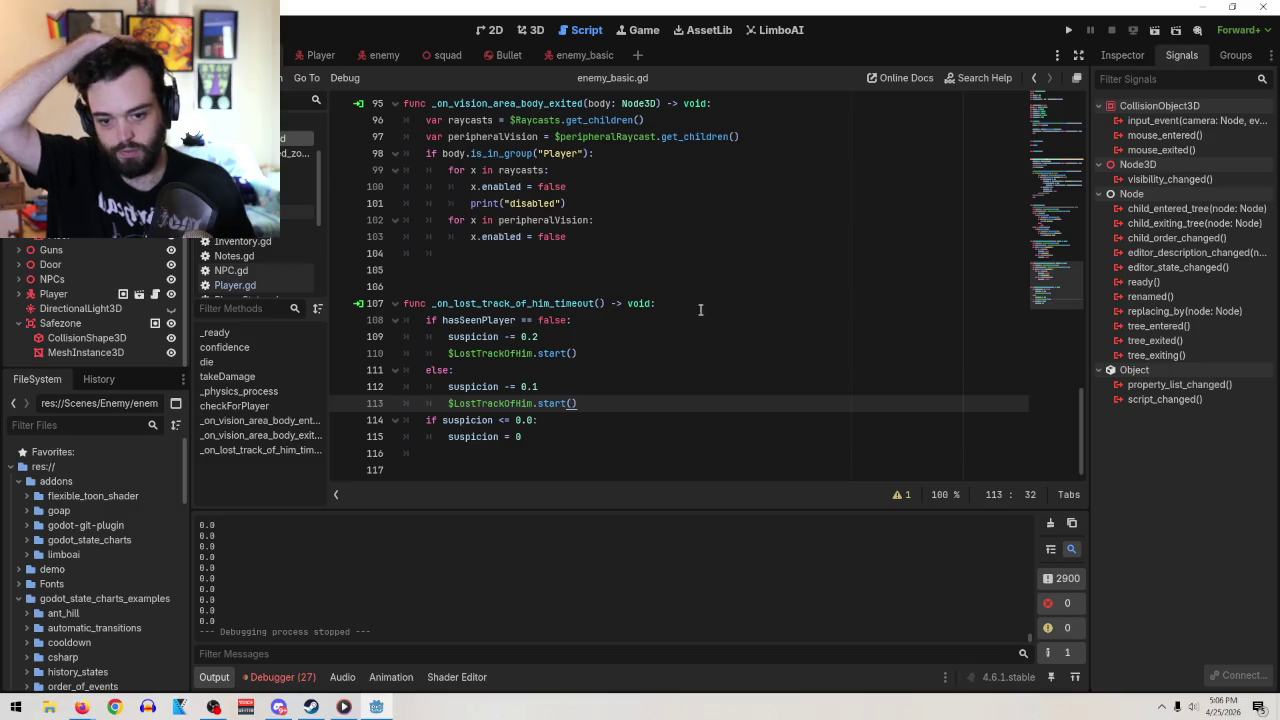
scroll(700, 310, up, 16)
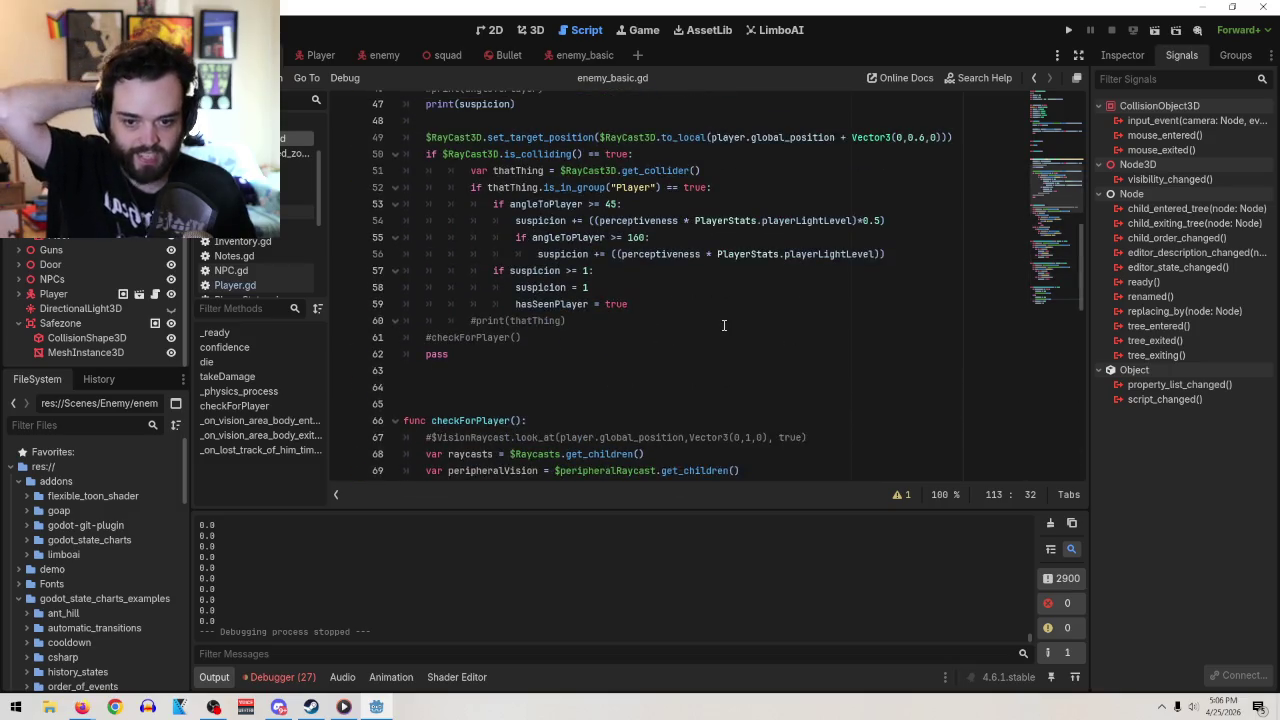